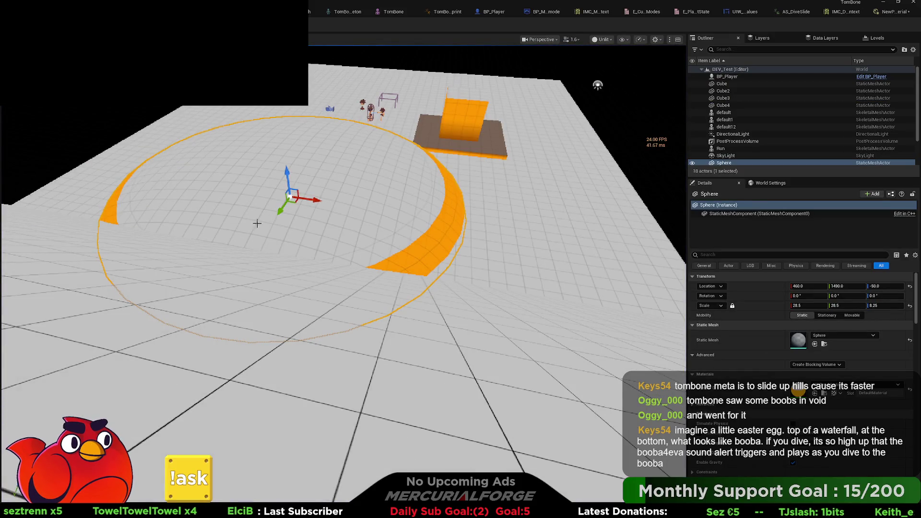
Delete the sphere and add Cube5, a copy of ramp Cube4 tilted 20° and lowered into place.
{"action": "key", "text": "Delete"}
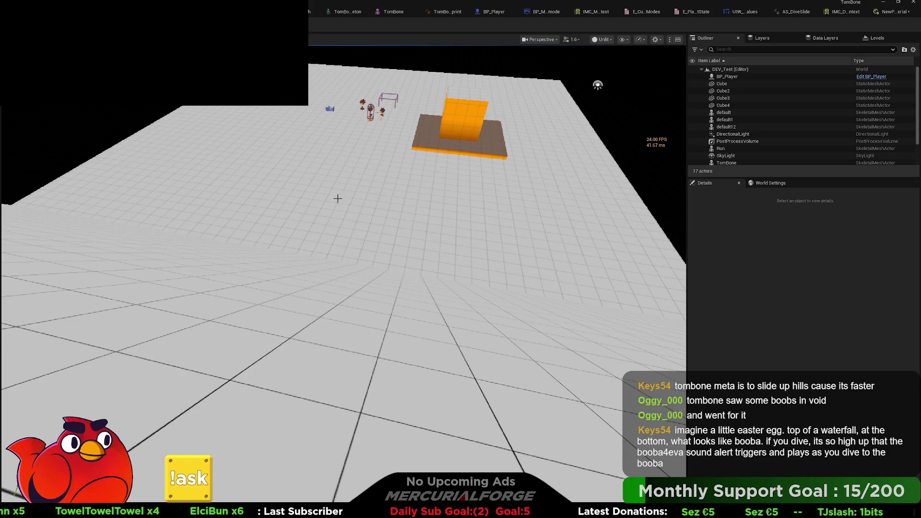
{"action": "left_click_drag", "start_coordinate": [338, 198], "coordinate": [342, 202]}
{"action": "left_click", "coordinate": [483, 243]}
{"action": "mouse_move", "coordinate": [483, 244]}
{"action": "left_mouse_down"}
{"action": "mouse_move", "coordinate": [454, 216]}
{"action": "mouse_move", "coordinate": [252, 211]}
{"action": "mouse_move", "coordinate": [220, 188]}
{"action": "mouse_move", "coordinate": [228, 288]}
{"action": "mouse_move", "coordinate": [419, 267]}
{"action": "mouse_move", "coordinate": [474, 272]}
{"action": "mouse_move", "coordinate": [449, 237]}
{"action": "left_mouse_up"}
{"action": "key", "text": "e"}
{"action": "key", "text": "w"}
Play-test the level, running the character forward and diving down the 20° slope.
{"action": "key", "text": "alt+p"}
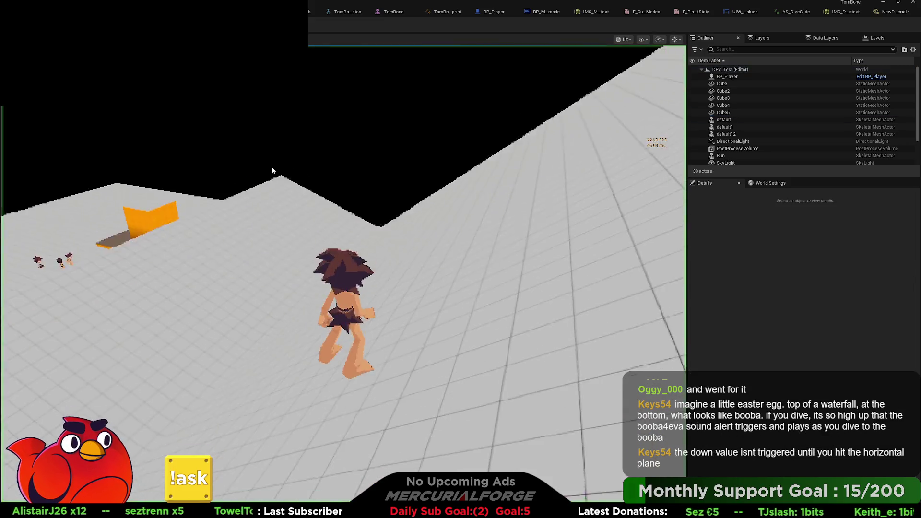
{"action": "key", "text": "w"}
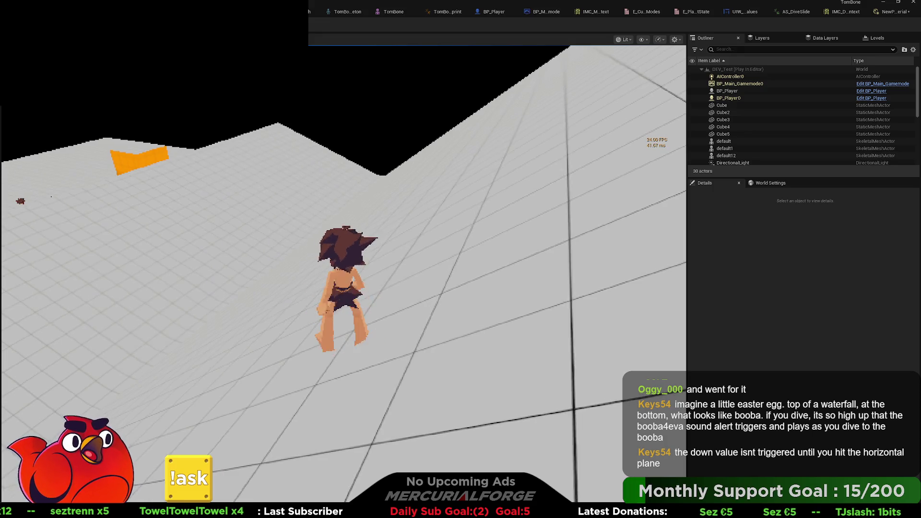
{"action": "key", "text": "ctrl"}
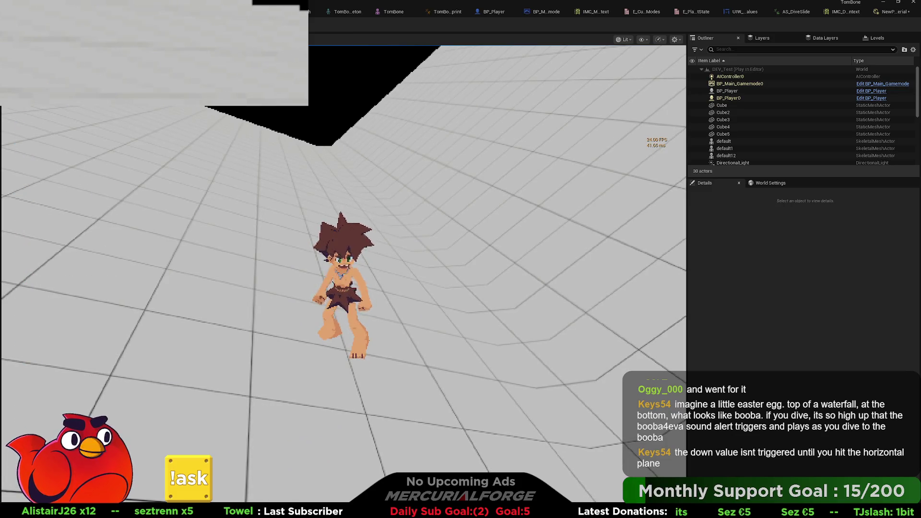
Stop the play test and bring up BP_Player's Event Graph.
{"action": "key", "text": "Escape"}
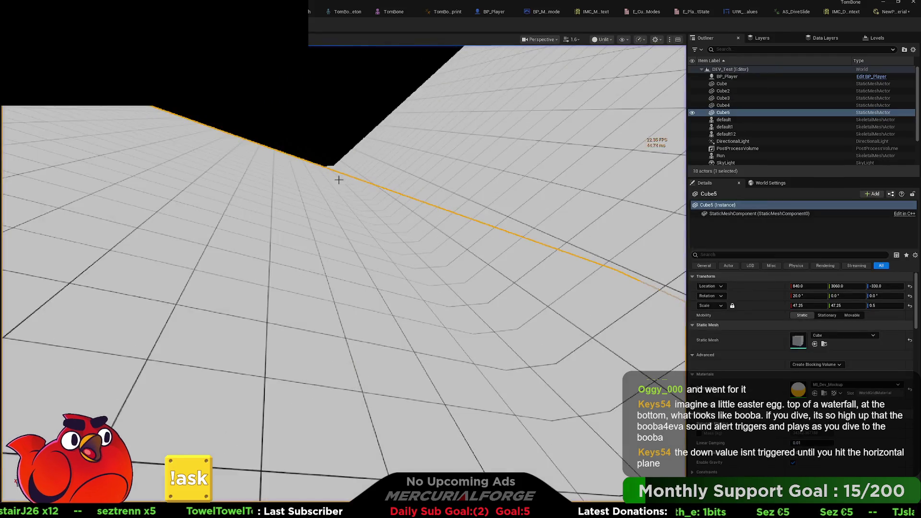
{"action": "left_click", "coordinate": [480, 12]}
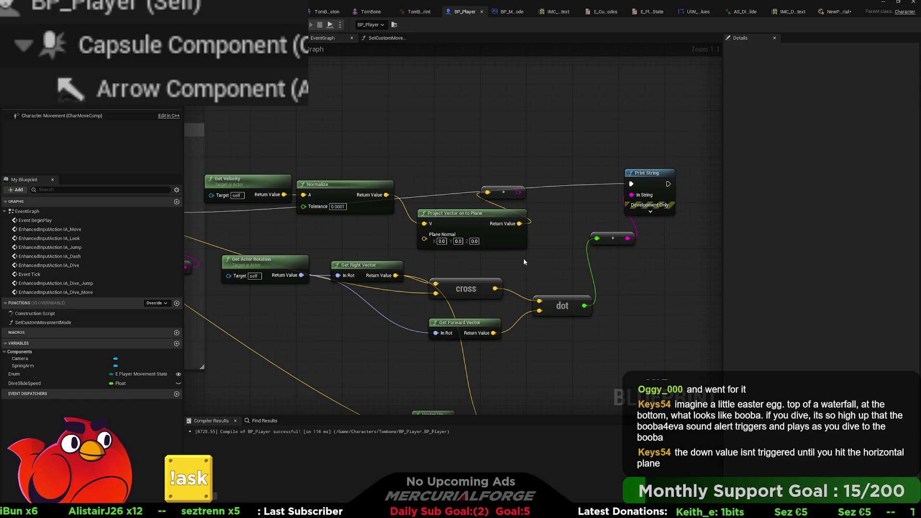
Pan BP_Player's graph to inspect the dot, ACOSd, Floor angle and Lowering Friction nodes.
{"action": "left_click_drag", "start_coordinate": [524, 261], "coordinate": [833, 244]}
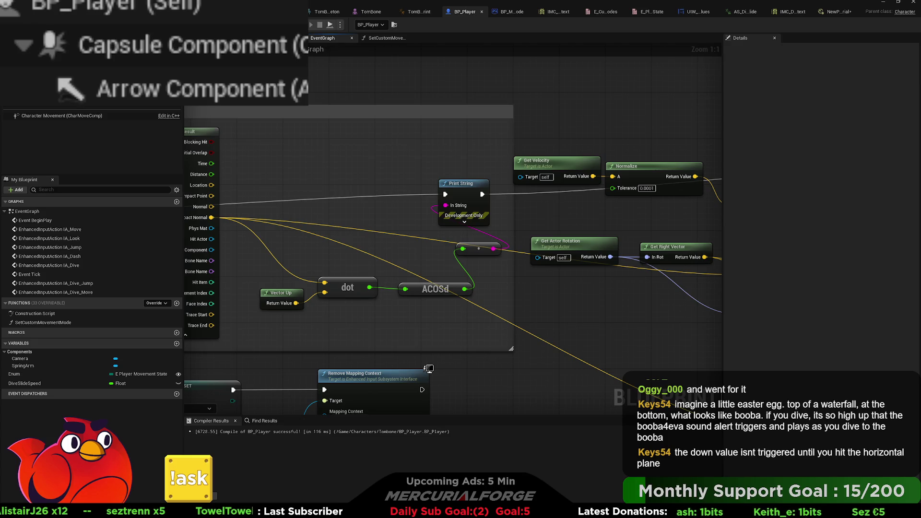
{"action": "left_click_drag", "start_coordinate": [528, 312], "coordinate": [490, 310]}
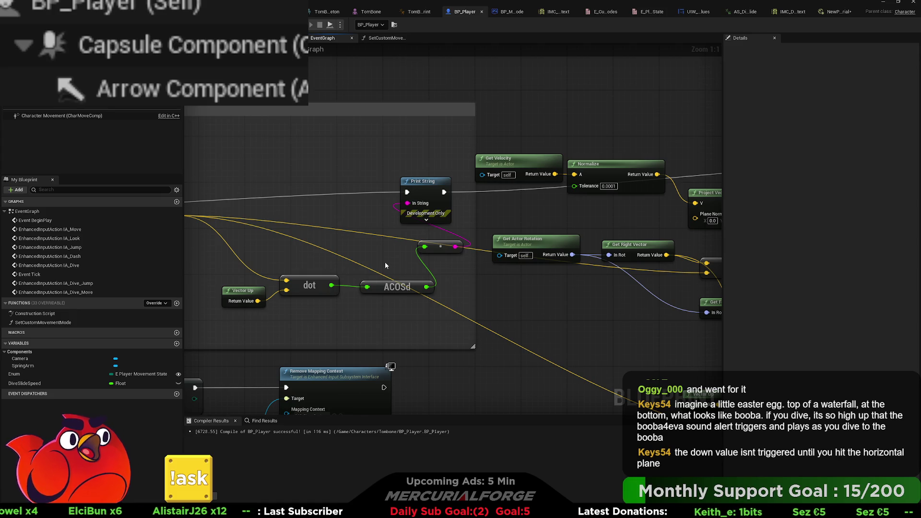
{"action": "left_click_drag", "start_coordinate": [385, 262], "coordinate": [191, 262]}
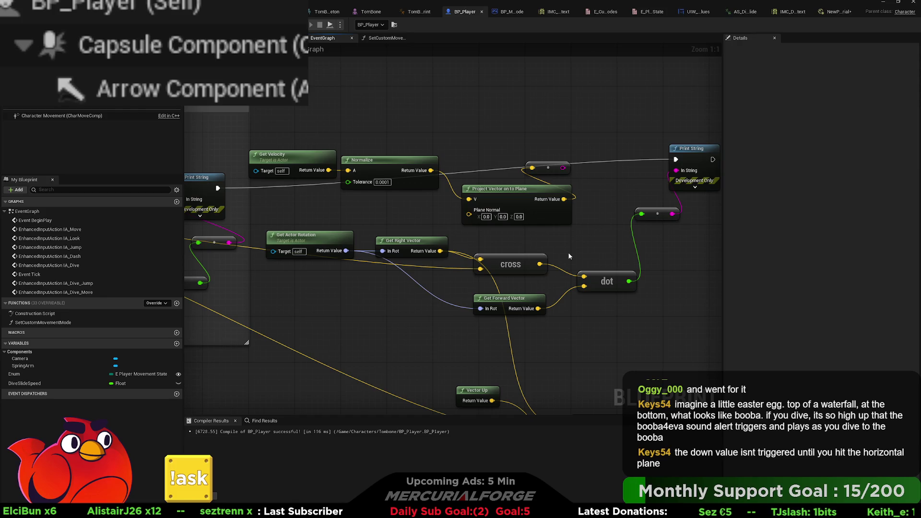
{"action": "scroll", "coordinate": [365, 224], "scroll_direction": "down", "scroll_amount": 3}
{"action": "mouse_move", "coordinate": [519, 205]}
{"action": "left_mouse_down"}
{"action": "mouse_move", "coordinate": [470, 227]}
{"action": "mouse_move", "coordinate": [499, 215]}
{"action": "mouse_move", "coordinate": [720, 203]}
{"action": "left_mouse_up"}
{"action": "mouse_move", "coordinate": [330, 279]}
{"action": "left_mouse_down"}
{"action": "mouse_move", "coordinate": [291, 282]}
{"action": "mouse_move", "coordinate": [656, 200]}
{"action": "mouse_move", "coordinate": [820, 224]}
{"action": "mouse_move", "coordinate": [720, 214]}
{"action": "mouse_move", "coordinate": [776, 214]}
{"action": "mouse_move", "coordinate": [601, 146]}
{"action": "left_mouse_up"}
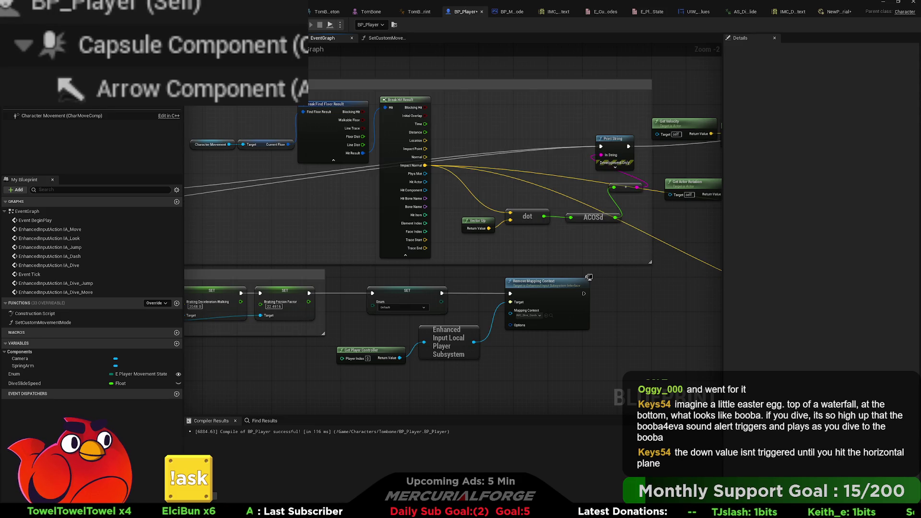
{"action": "key", "text": "alt+p"}
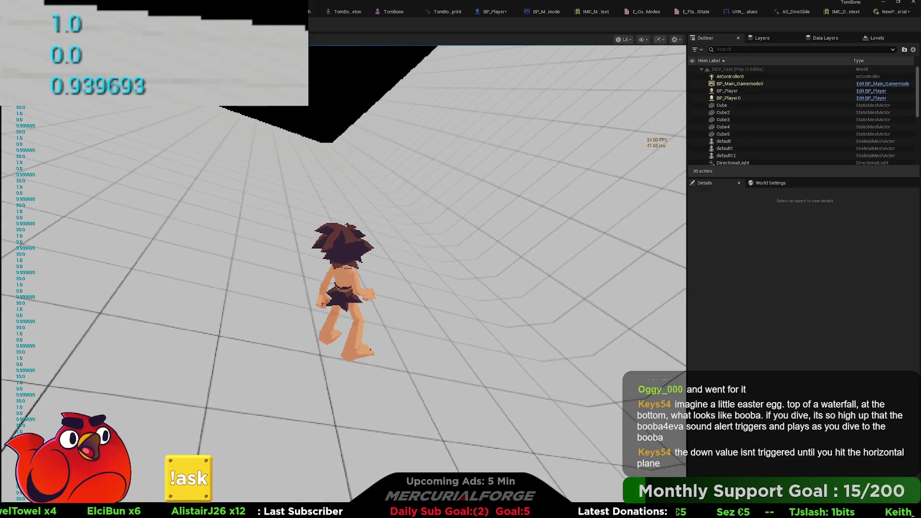
{"action": "key", "text": "Escape"}
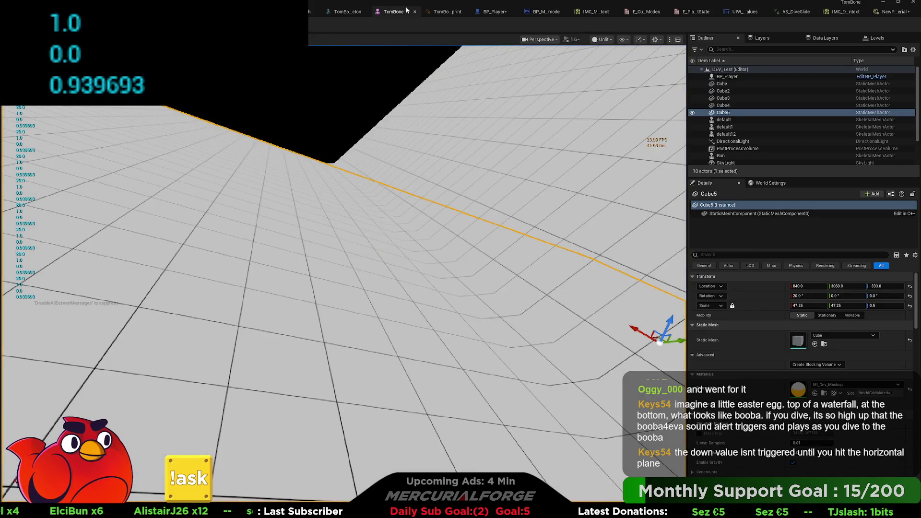
{"action": "left_click", "coordinate": [394, 11]}
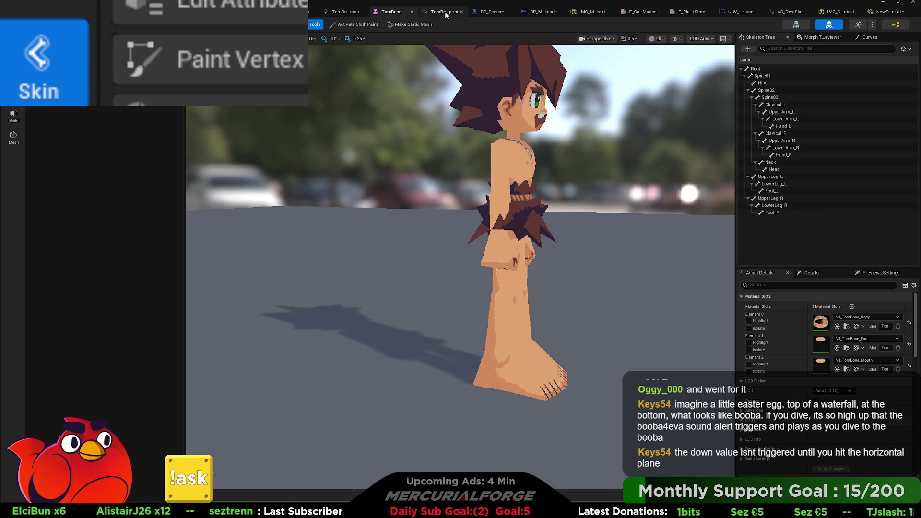
{"action": "left_click", "coordinate": [490, 12]}
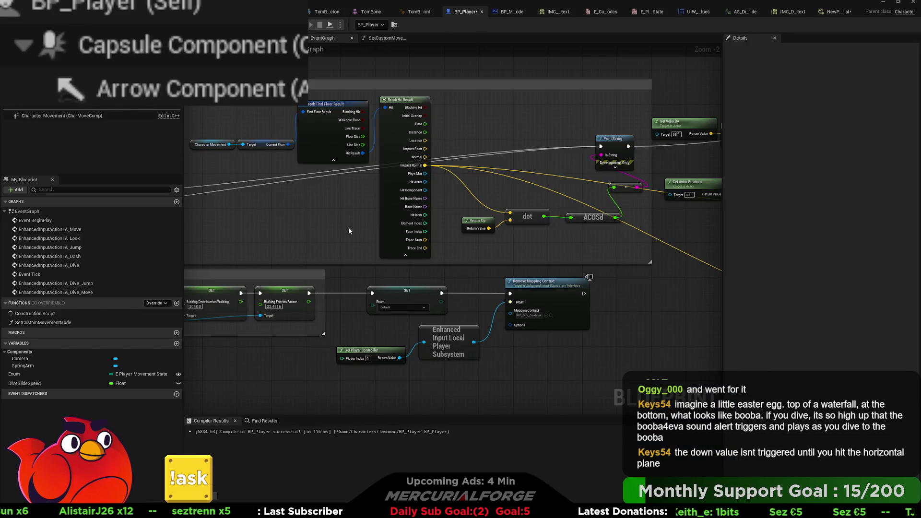
In the dot-product Print String's advanced options, set Duration to 0.0 with red text.
{"action": "left_click_drag", "start_coordinate": [349, 231], "coordinate": [489, 181]}
{"action": "left_click", "coordinate": [524, 168]}
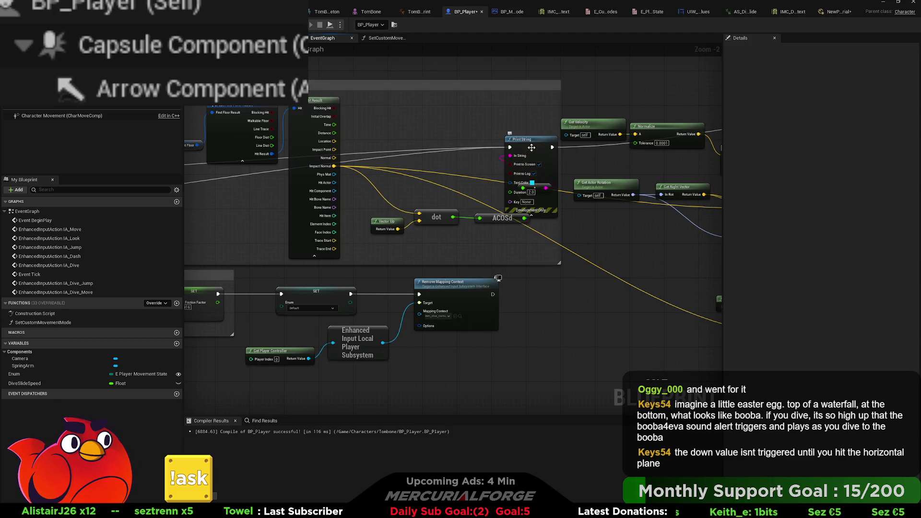
{"action": "scroll", "coordinate": [511, 143], "scroll_direction": "up", "scroll_amount": 2}
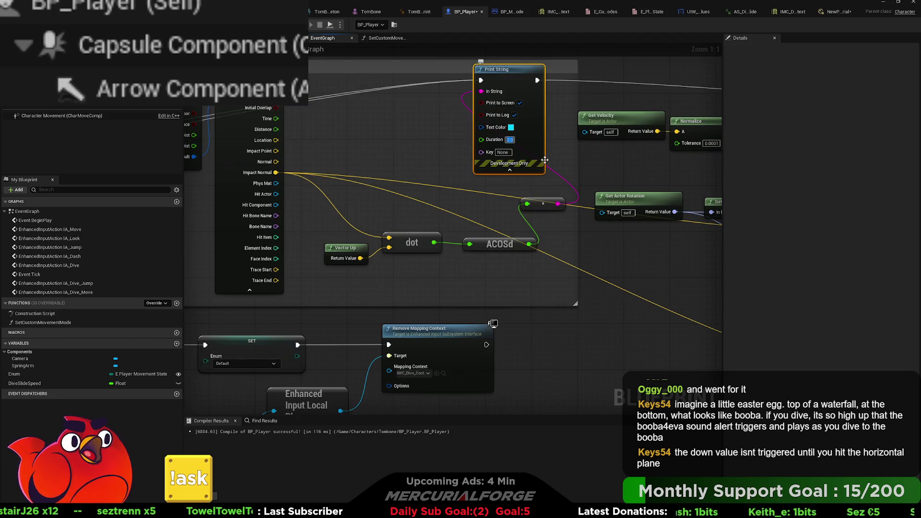
{"action": "left_click", "coordinate": [525, 167]}
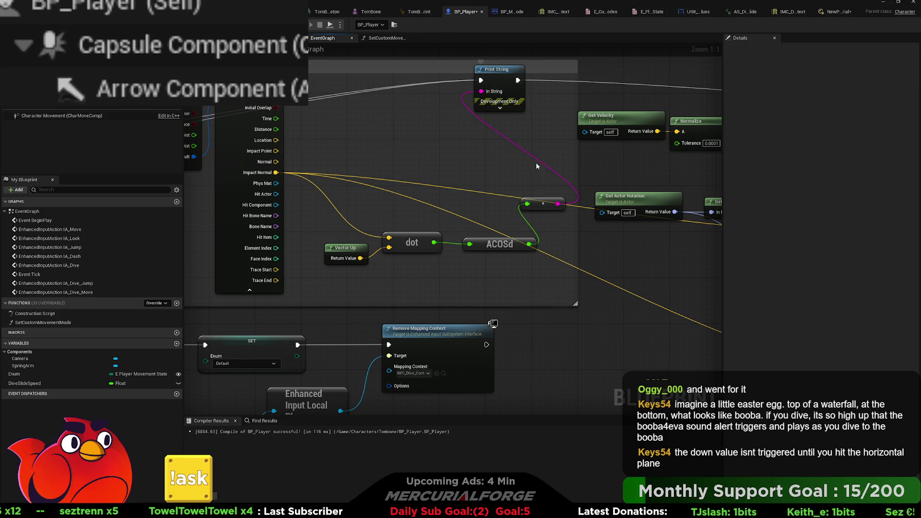
{"action": "scroll", "coordinate": [288, 163], "scroll_direction": "down", "scroll_amount": 3}
{"action": "scroll", "coordinate": [436, 153], "scroll_direction": "up", "scroll_amount": 3}
{"action": "left_click", "coordinate": [544, 172]}
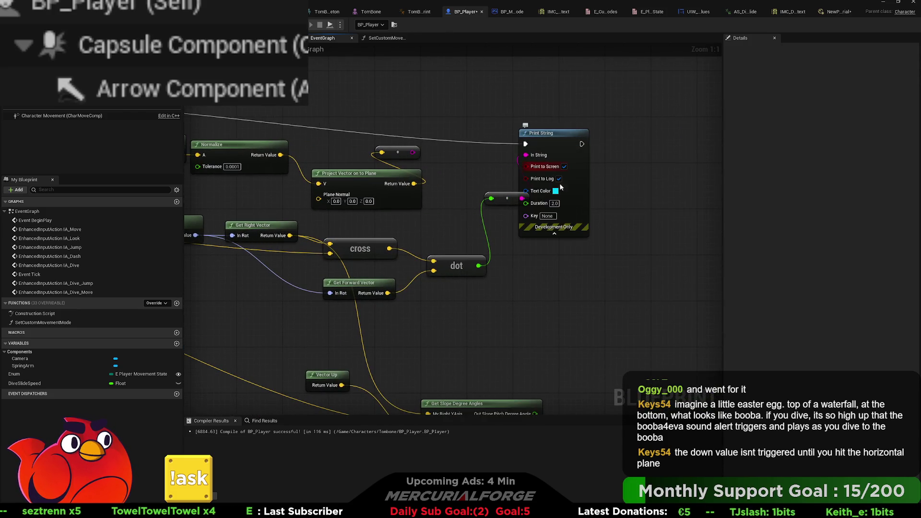
{"action": "type", "text": "0"}
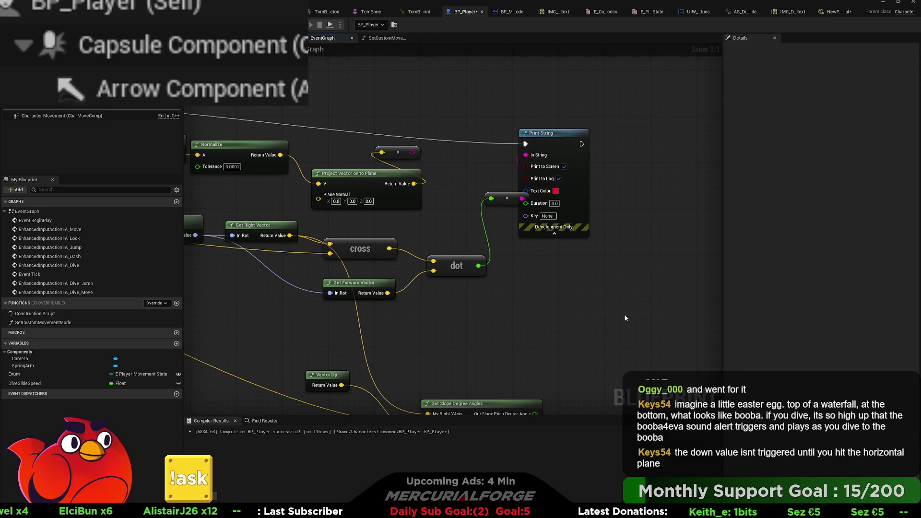
{"action": "scroll", "coordinate": [460, 263], "scroll_direction": "down", "scroll_amount": 6}
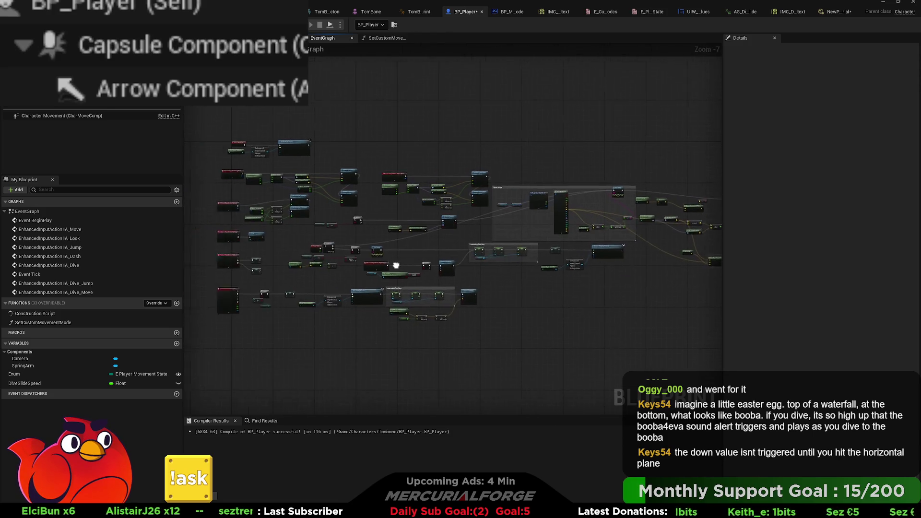
Pan across the Floor angle, input event, IA_Dive_Jump and Lowering Friction groups.
{"action": "mouse_move", "coordinate": [380, 288]}
{"action": "left_mouse_down"}
{"action": "mouse_move", "coordinate": [484, 256]}
{"action": "mouse_move", "coordinate": [264, 264]}
{"action": "left_mouse_up"}
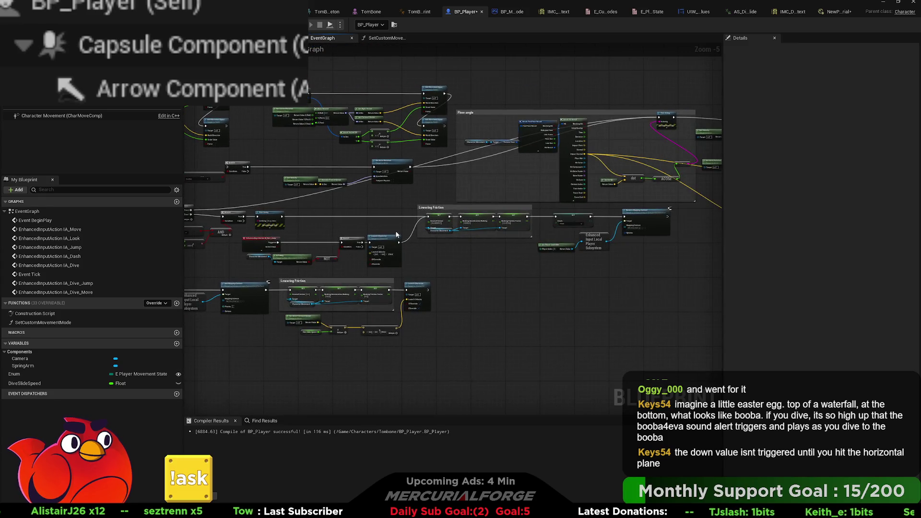
{"action": "scroll", "coordinate": [470, 229], "scroll_direction": "up", "scroll_amount": 1}
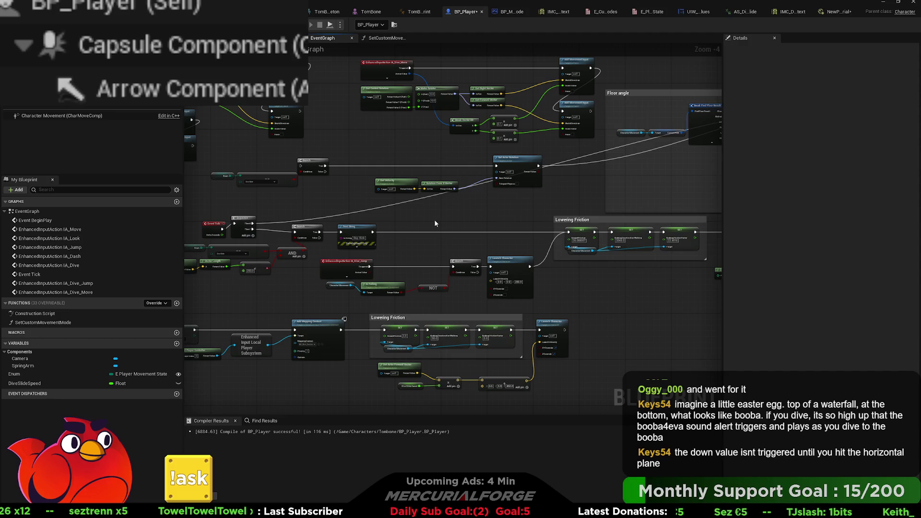
{"action": "left_click_drag", "start_coordinate": [435, 223], "coordinate": [408, 213]}
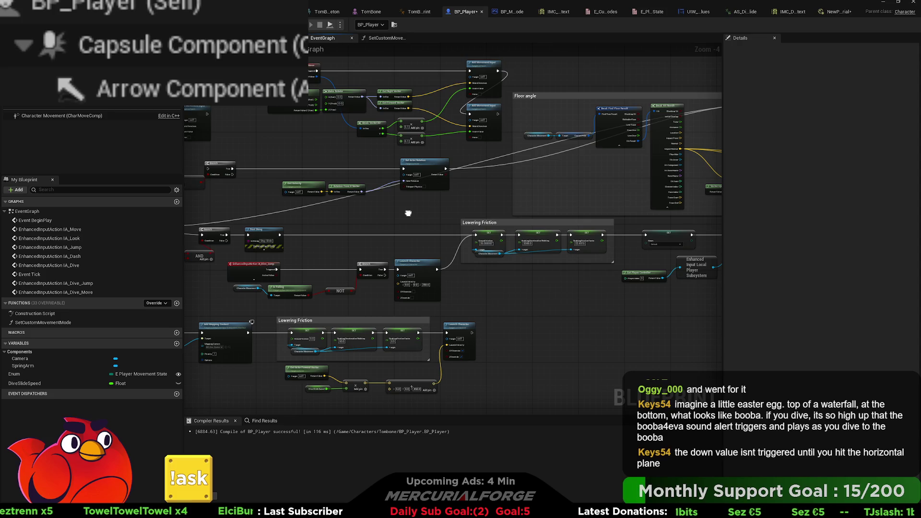
{"action": "mouse_move", "coordinate": [408, 213]}
{"action": "left_mouse_down"}
{"action": "mouse_move", "coordinate": [254, 226]}
{"action": "mouse_move", "coordinate": [521, 259]}
{"action": "left_mouse_up"}
{"action": "mouse_move", "coordinate": [385, 130]}
{"action": "left_mouse_down"}
{"action": "mouse_move", "coordinate": [481, 228]}
{"action": "mouse_move", "coordinate": [423, 144]}
{"action": "left_mouse_up"}
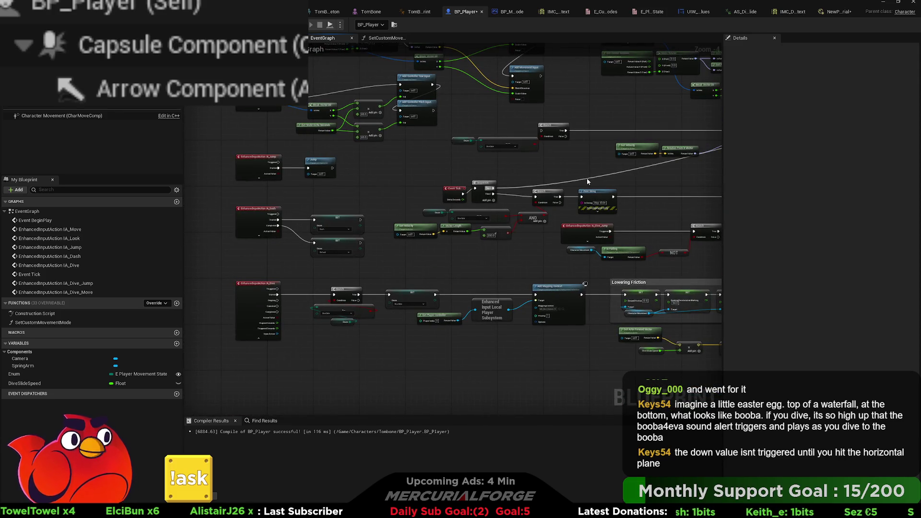
{"action": "left_click_drag", "start_coordinate": [644, 181], "coordinate": [323, 161]}
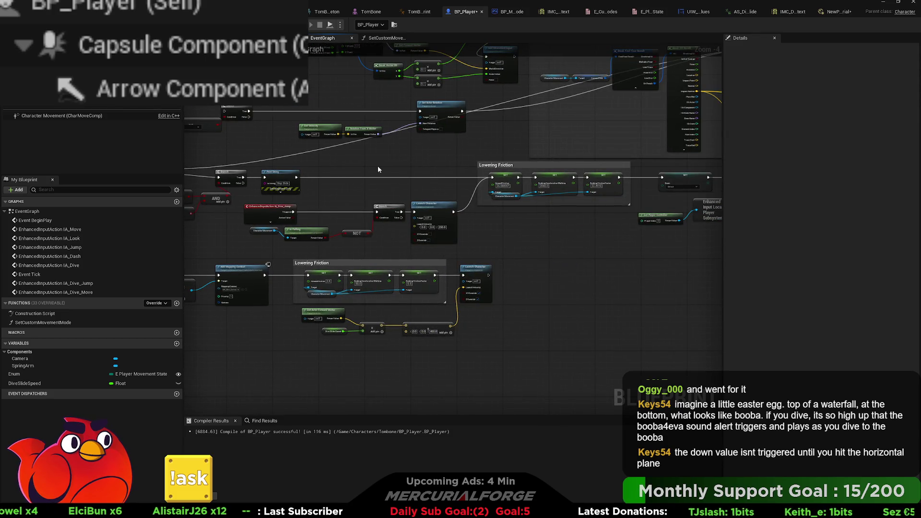
{"action": "left_click_drag", "start_coordinate": [577, 153], "coordinate": [318, 235]}
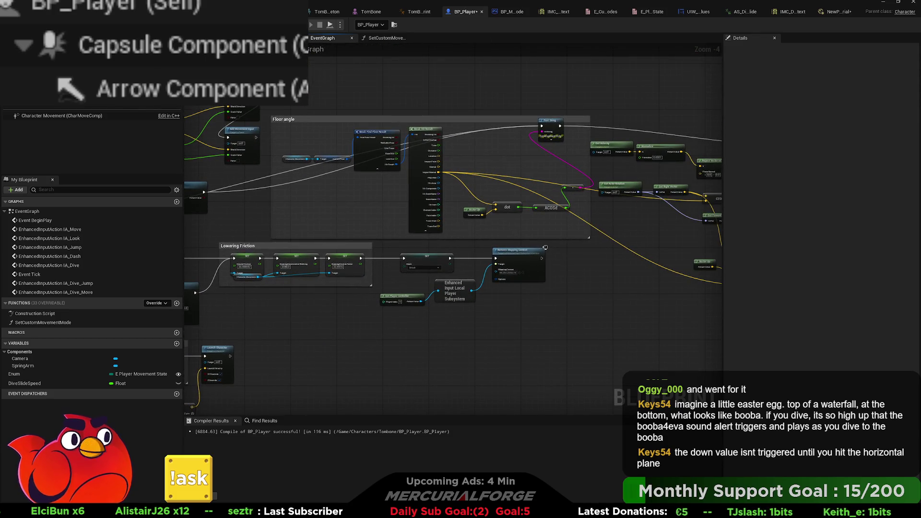
Start a play test and run the character forward and sideways across the slope, reading the dot value.
{"action": "key", "text": "alt+Tab"}
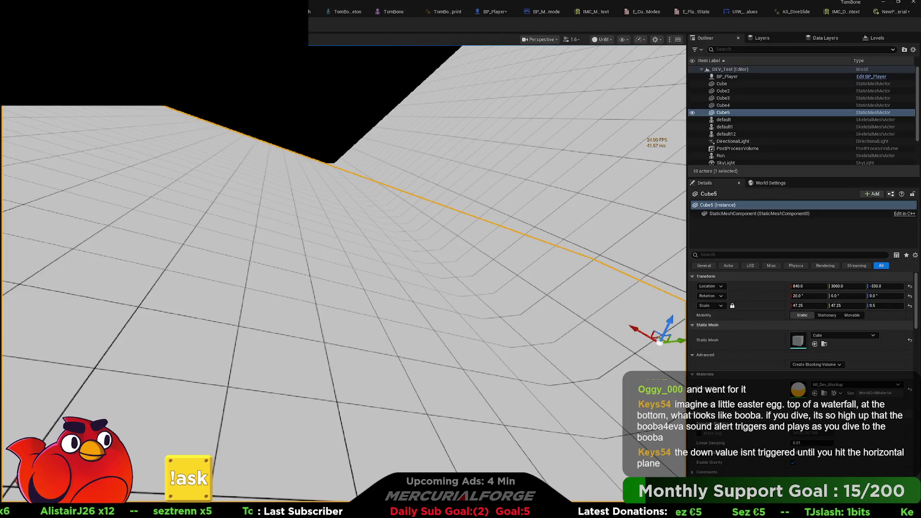
{"action": "key", "text": "alt+p"}
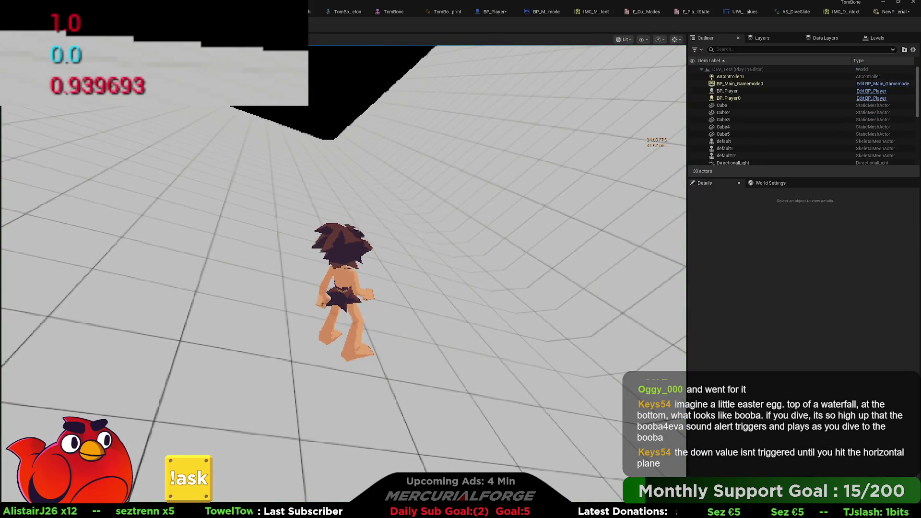
{"action": "key", "text": "w"}
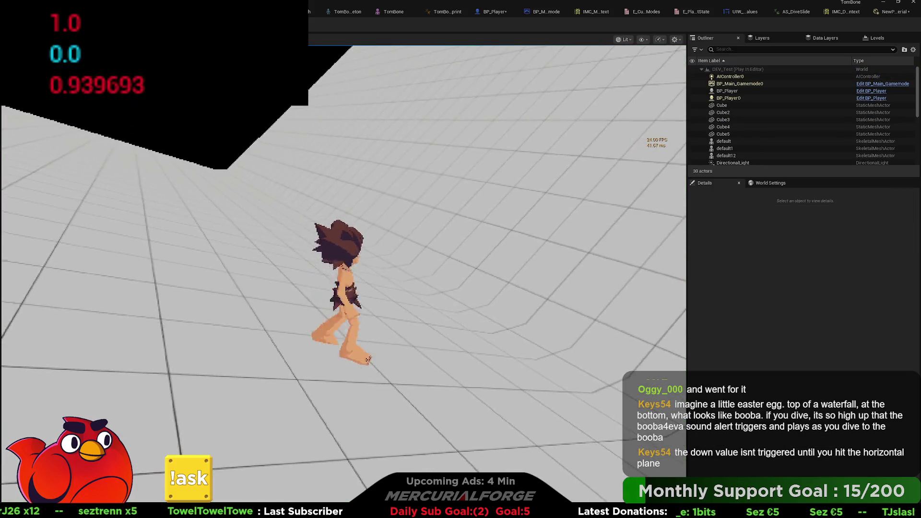
{"action": "key", "text": "a"}
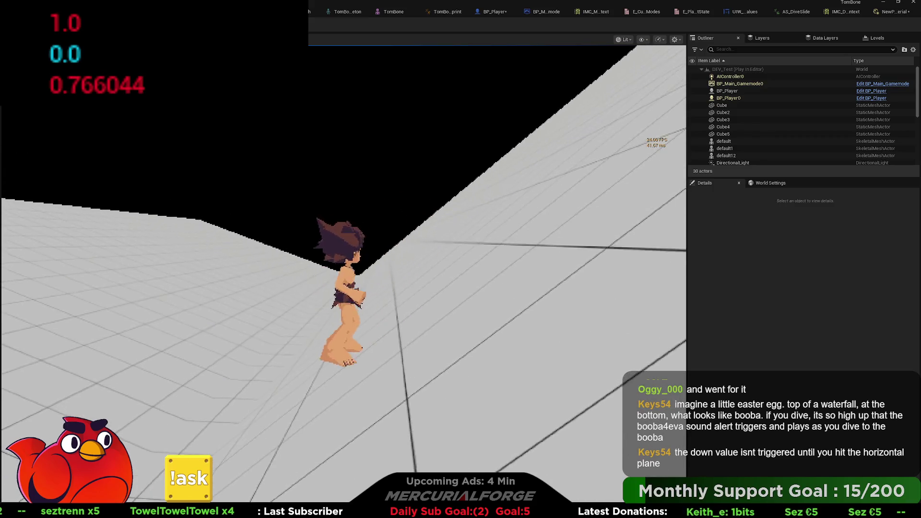
{"action": "key", "text": "w"}
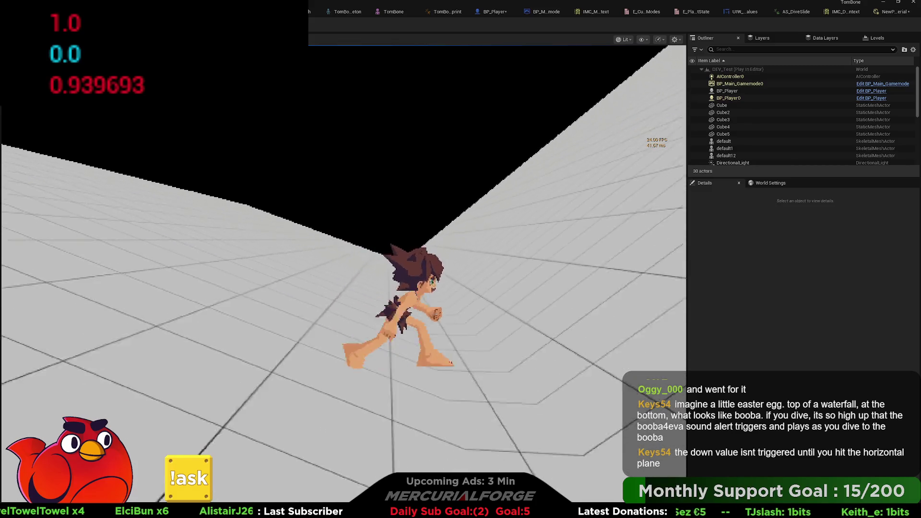
{"action": "key", "text": "w"}
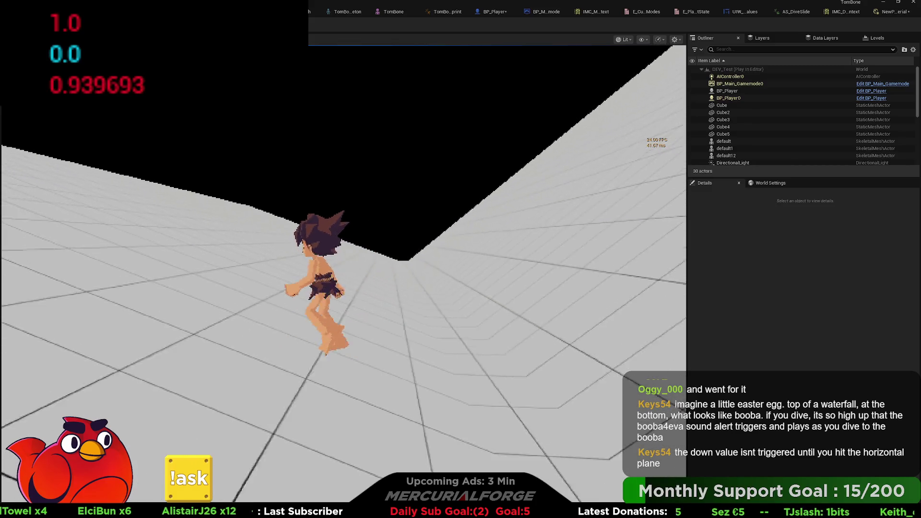
{"action": "key", "text": "a"}
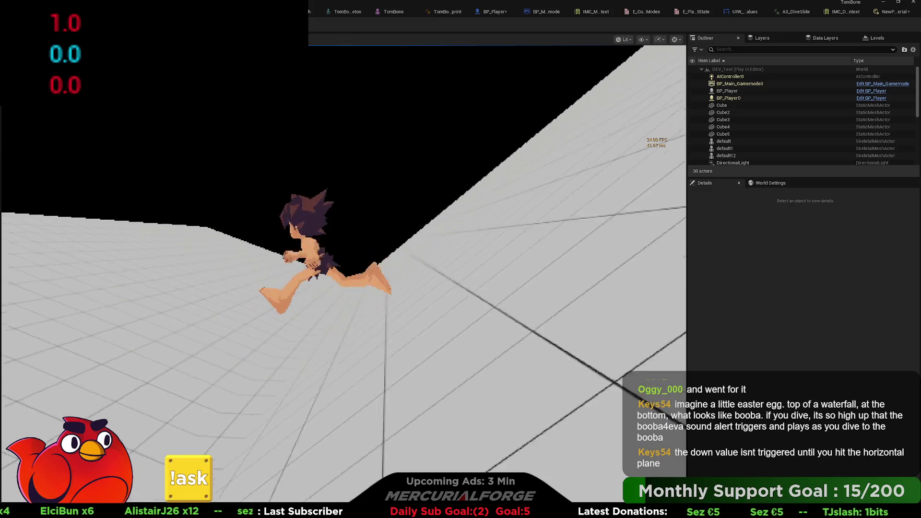
{"action": "key", "text": "d"}
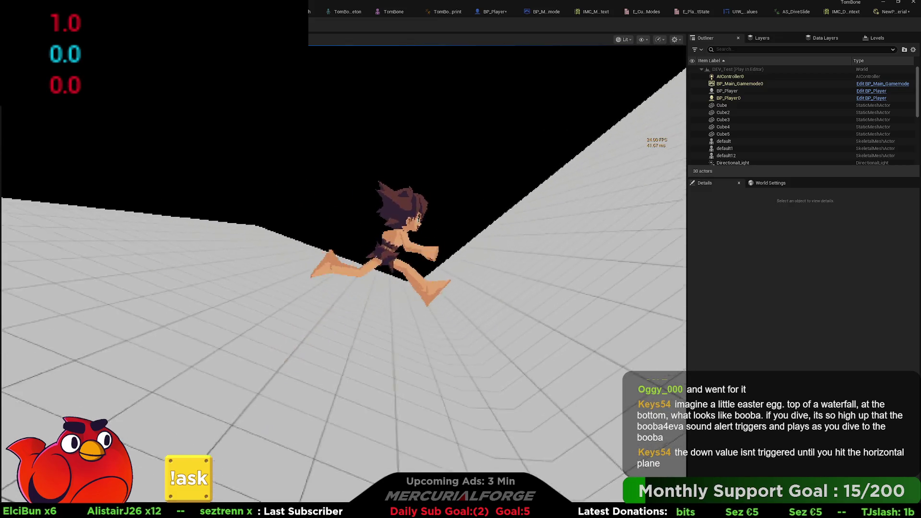
Run the character up the ramp and across the floor, seeing values like 0.939693, then stop.
{"action": "key", "text": "w"}
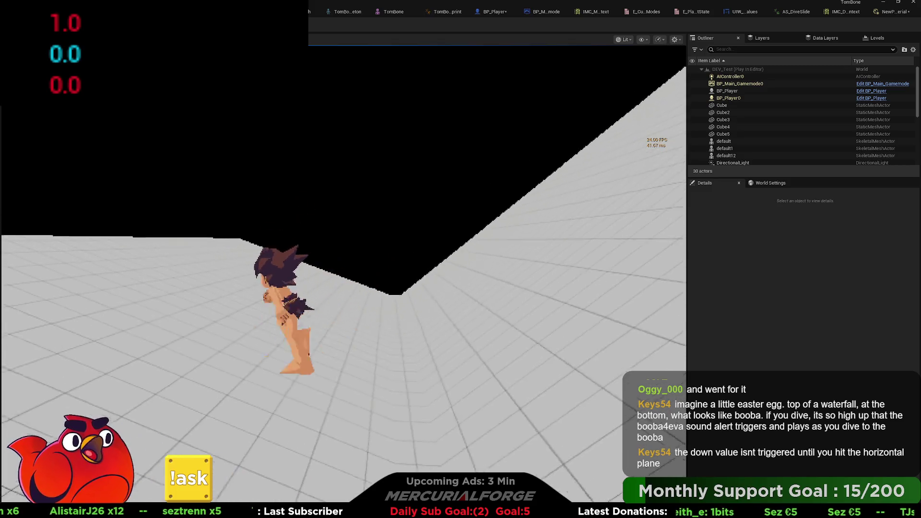
{"action": "key", "text": "d"}
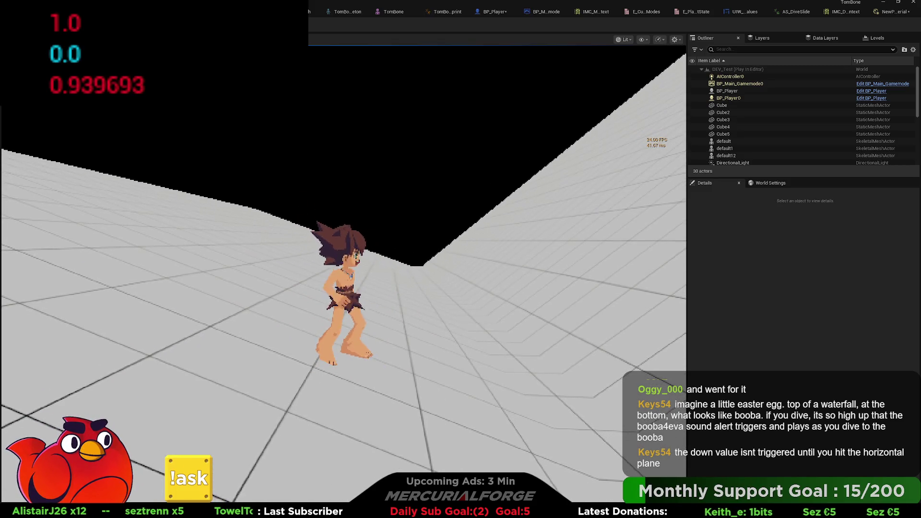
{"action": "key", "text": "w"}
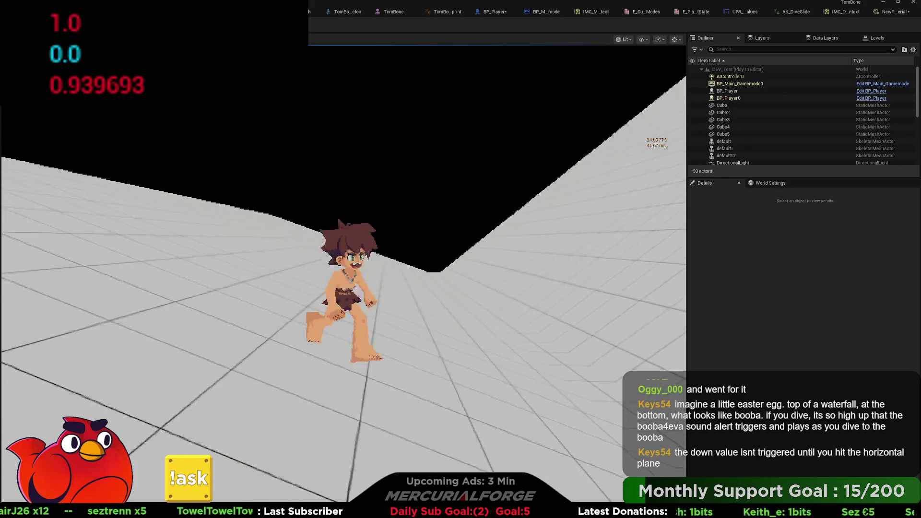
{"action": "key", "text": "d"}
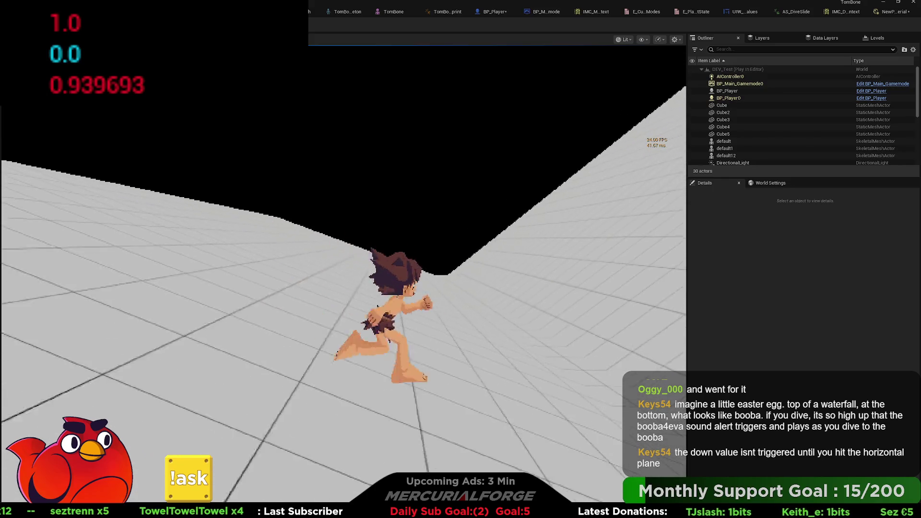
{"action": "key", "text": "w"}
{"action": "key", "text": "a"}
{"action": "key", "text": "w"}
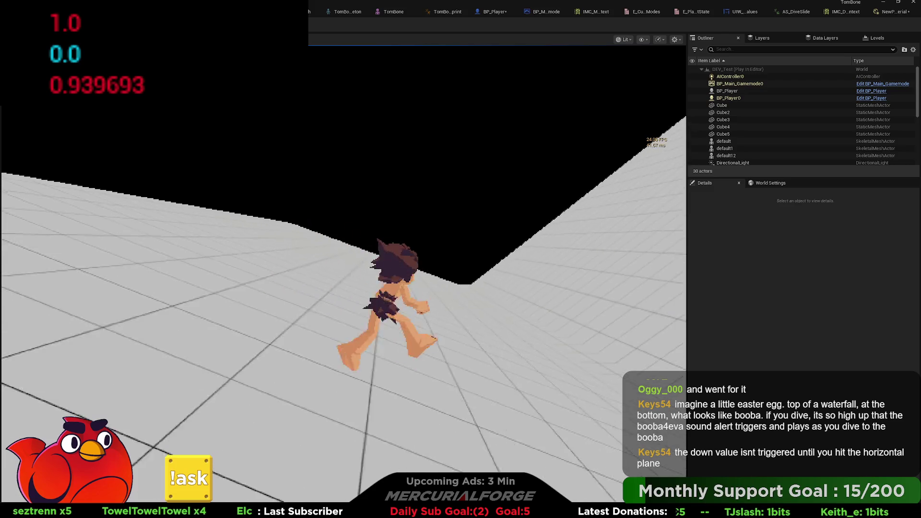
{"action": "key", "text": "s"}
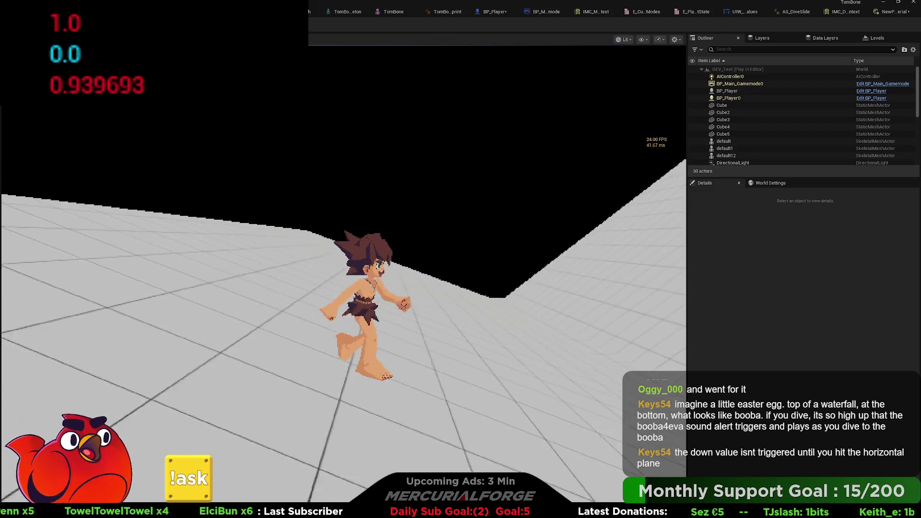
{"action": "key", "text": "Escape"}
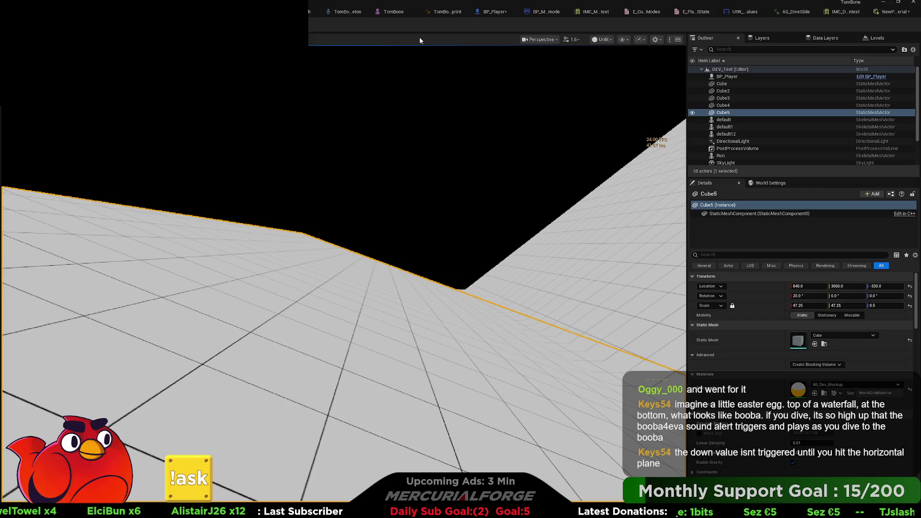
Feed the floor Impact Normal into Project Vector on to Plane and print the projected vector.
{"action": "left_click", "coordinate": [482, 11]}
{"action": "scroll", "coordinate": [410, 233], "scroll_direction": "up", "scroll_amount": 5}
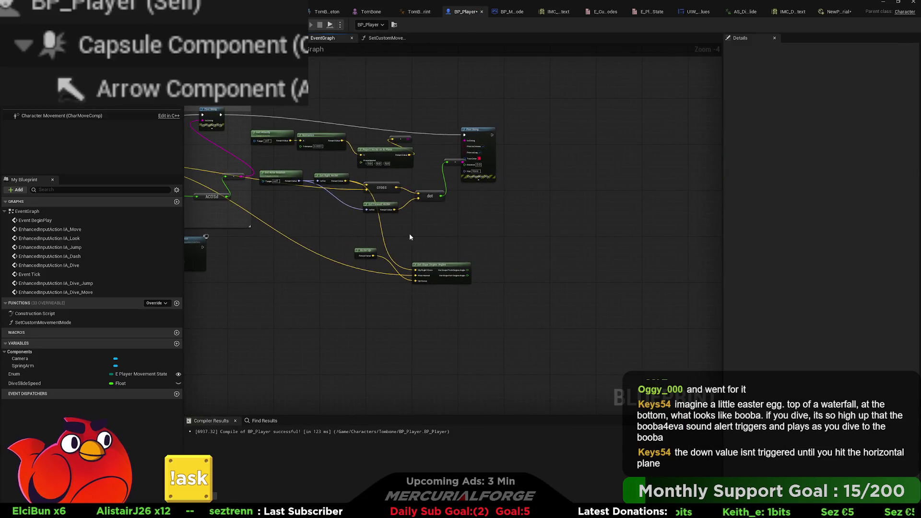
{"action": "left_click_drag", "start_coordinate": [411, 231], "coordinate": [537, 313]}
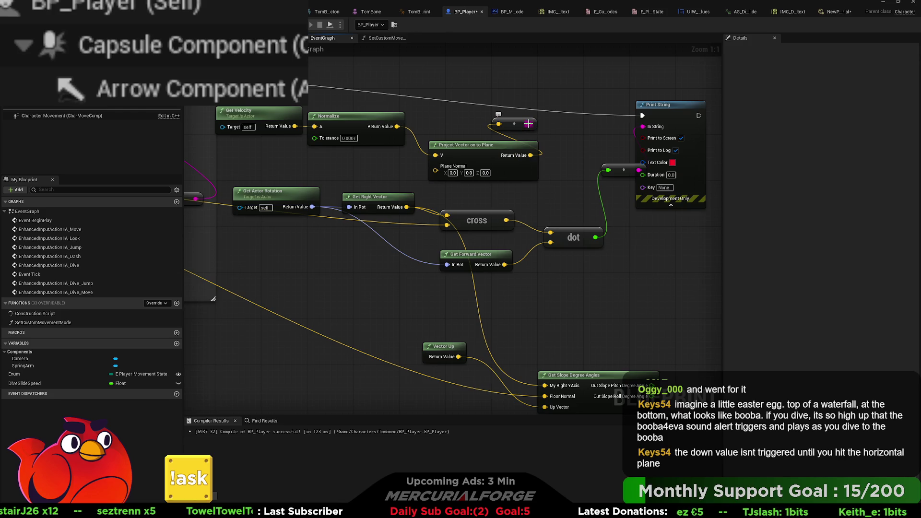
{"action": "left_click_drag", "start_coordinate": [457, 197], "coordinate": [508, 191]}
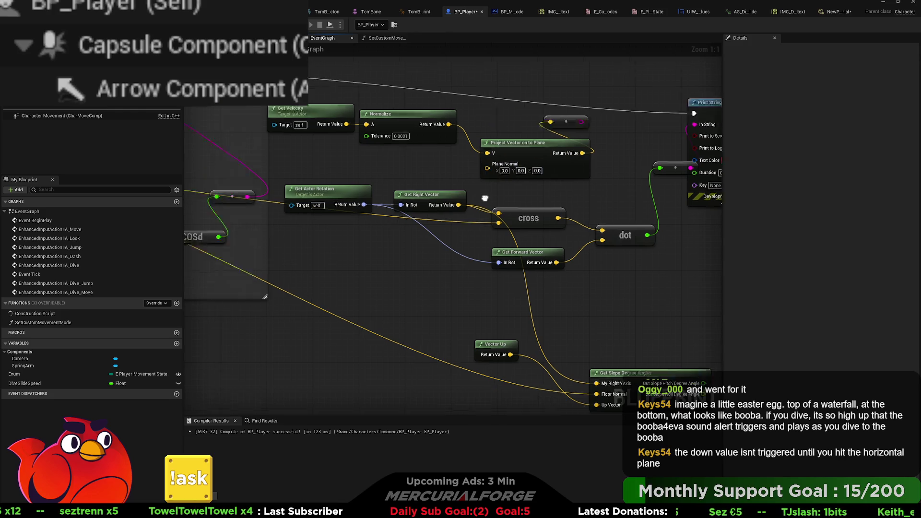
{"action": "left_click_drag", "start_coordinate": [202, 163], "coordinate": [450, 189]}
{"action": "mouse_move", "coordinate": [247, 188]}
{"action": "left_mouse_down"}
{"action": "mouse_move", "coordinate": [710, 197]}
{"action": "mouse_move", "coordinate": [796, 212]}
{"action": "mouse_move", "coordinate": [532, 198]}
{"action": "left_mouse_up"}
{"action": "left_click_drag", "start_coordinate": [528, 197], "coordinate": [384, 188]}
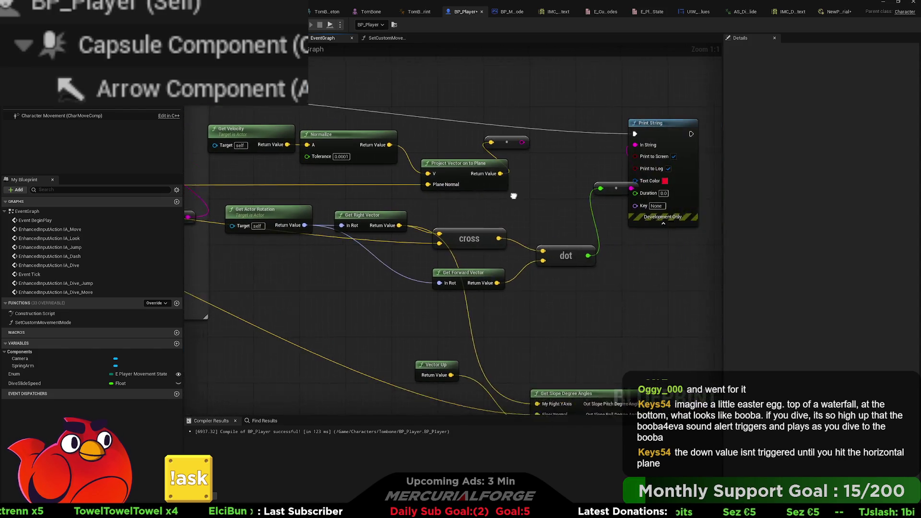
{"action": "mouse_move", "coordinate": [576, 186]}
{"action": "left_mouse_down"}
{"action": "mouse_move", "coordinate": [584, 185]}
{"action": "mouse_move", "coordinate": [561, 209]}
{"action": "left_mouse_up"}
{"action": "left_click_drag", "start_coordinate": [587, 149], "coordinate": [587, 147]}
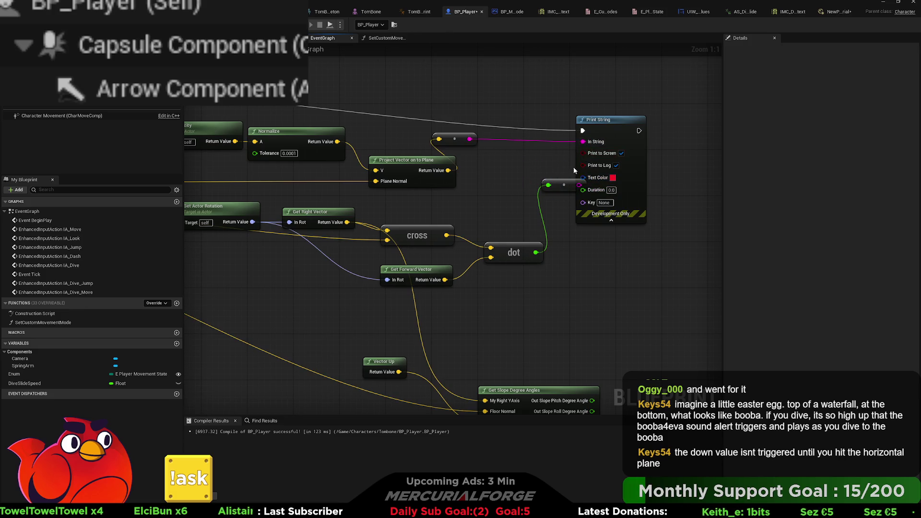
{"action": "left_click_drag", "start_coordinate": [562, 184], "coordinate": [524, 184]}
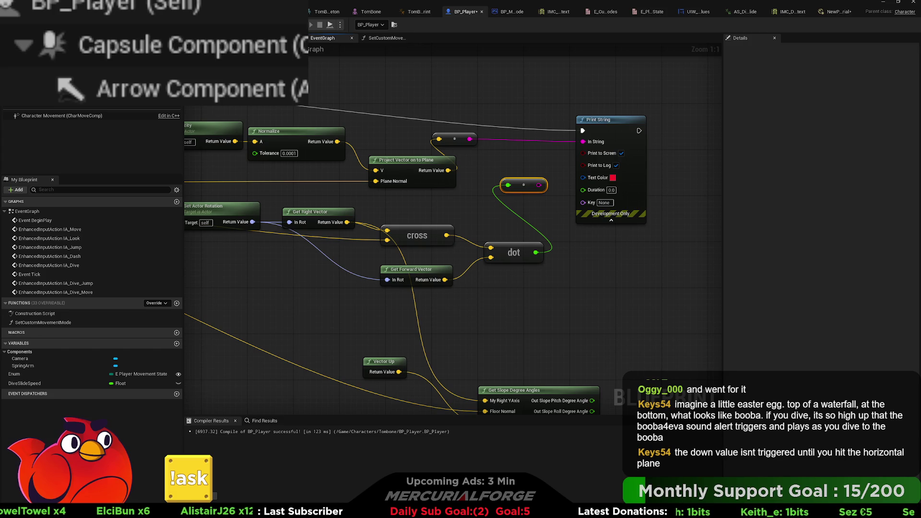
{"action": "key", "text": "alt+Tab"}
Play-test on the ramp, reading projected vectors like X=0.233 Y=-0.859 Z=0.31, then stop.
{"action": "key", "text": "alt+p"}
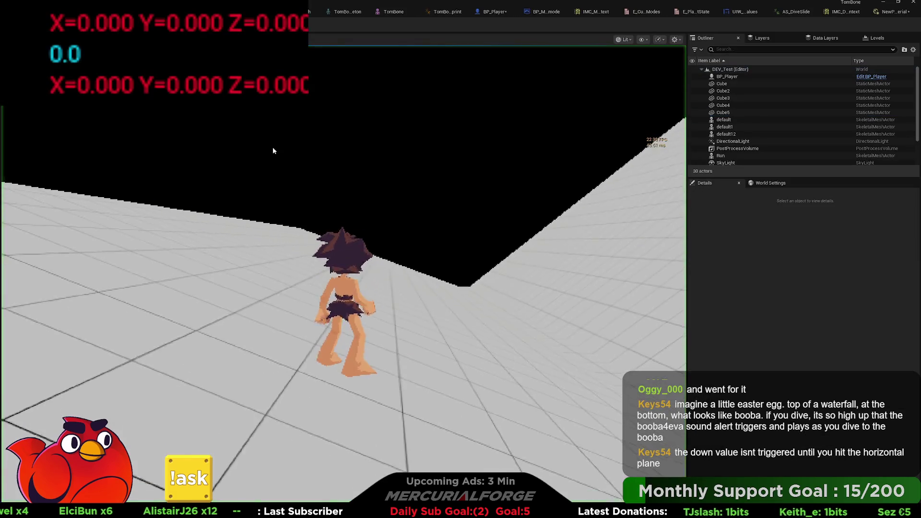
{"action": "key", "text": "w"}
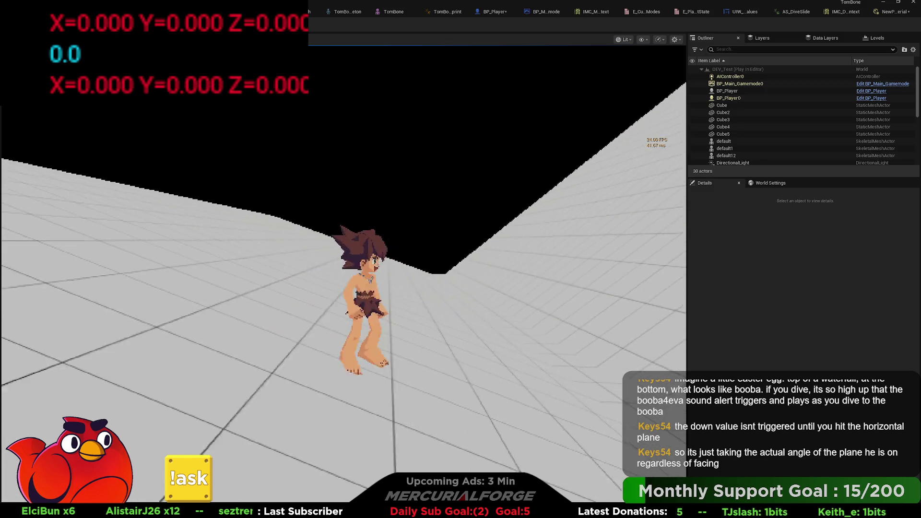
{"action": "key", "text": "w"}
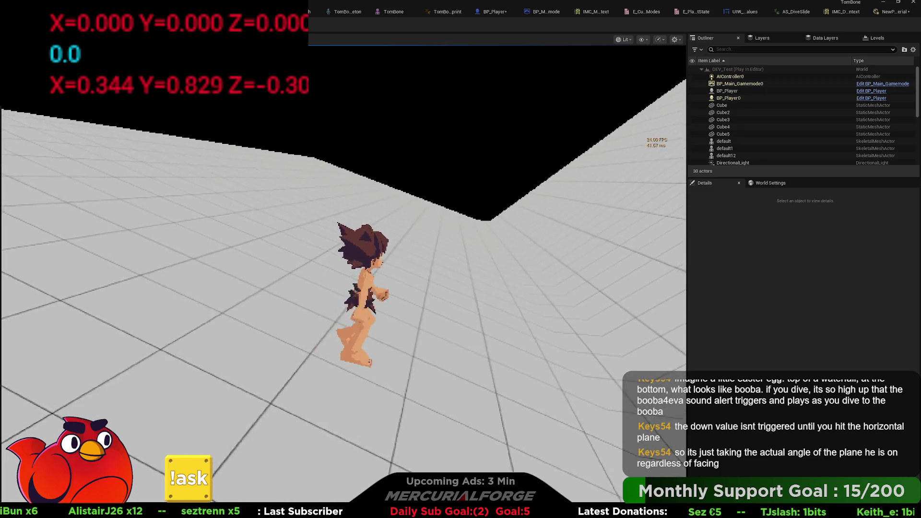
{"action": "key", "text": "w"}
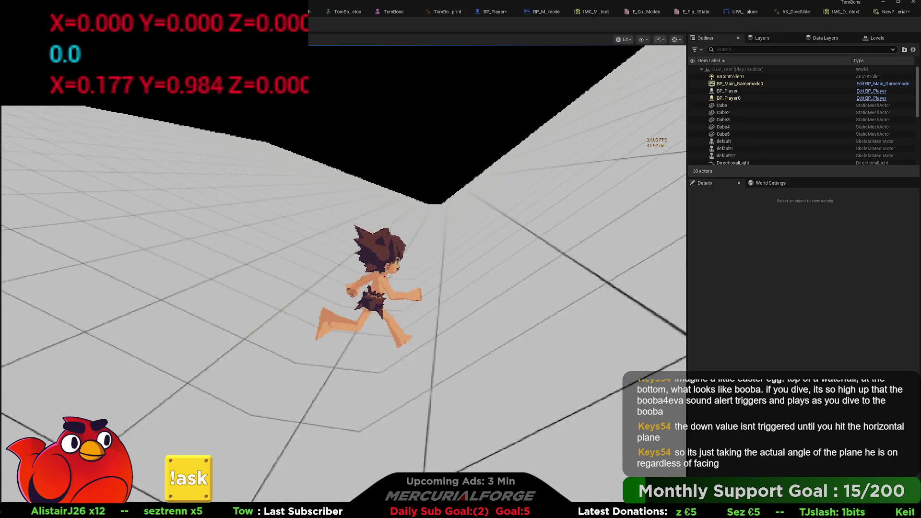
{"action": "key", "text": "w"}
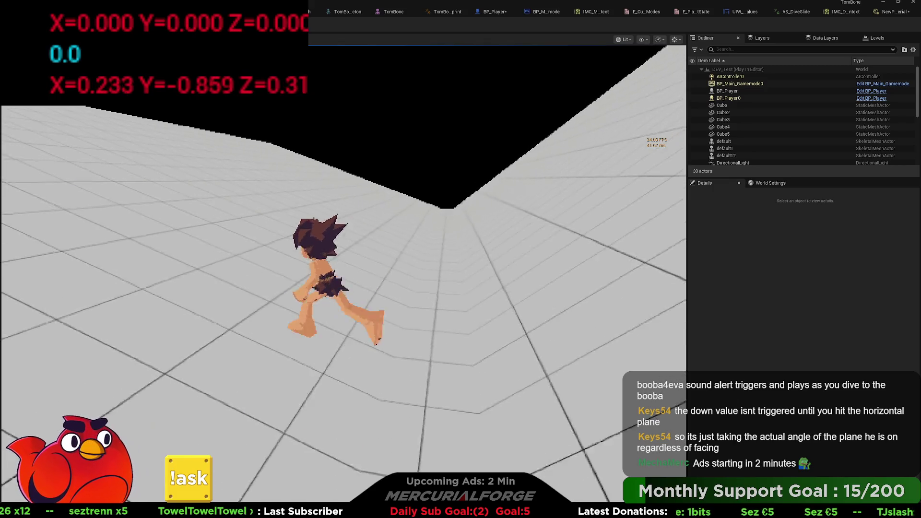
{"action": "key", "text": "w"}
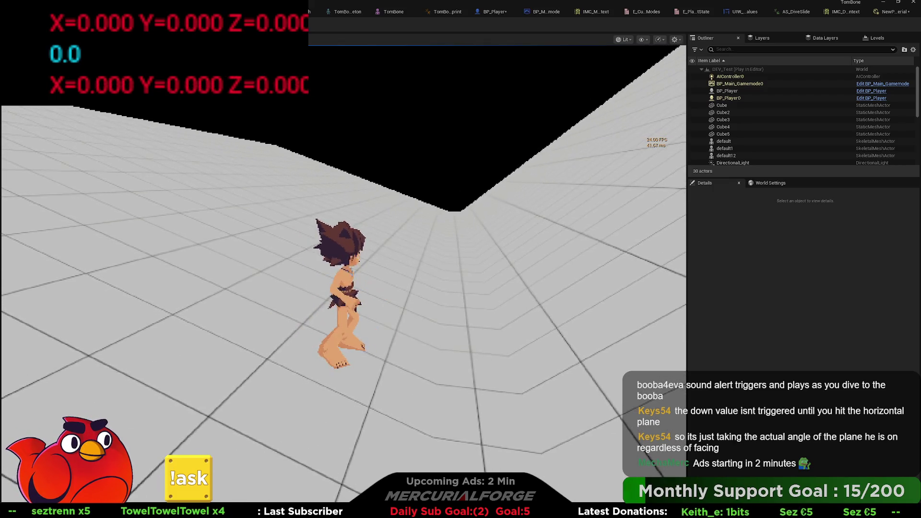
{"action": "key", "text": "Escape"}
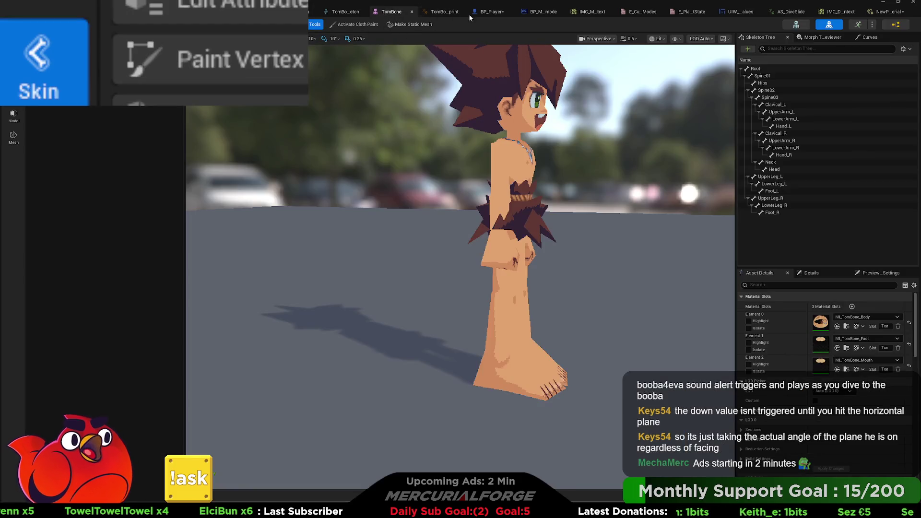
Delete the Get Velocity, Normalize and Project Vector on to Plane nodes from BP_Player's graph.
{"action": "left_click", "coordinate": [475, 11]}
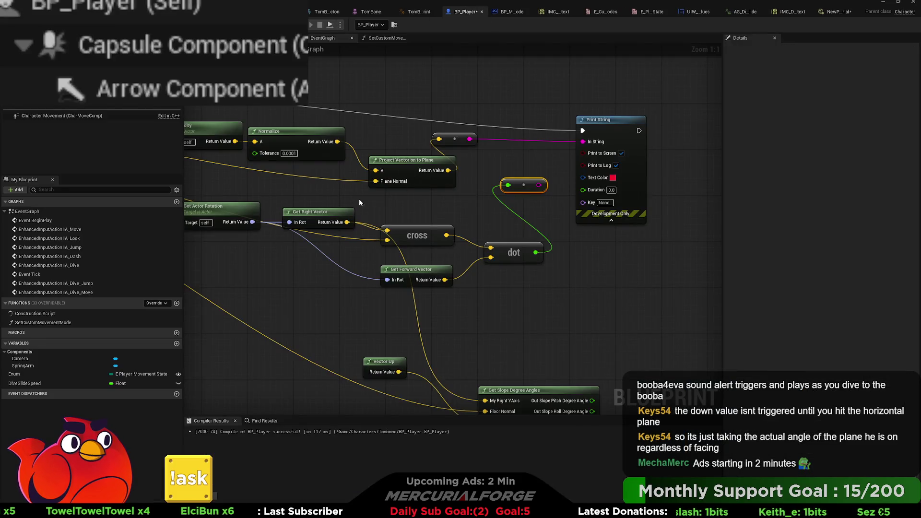
{"action": "scroll", "coordinate": [460, 208], "scroll_direction": "down", "scroll_amount": 7}
{"action": "left_click_drag", "start_coordinate": [388, 216], "coordinate": [618, 202]}
{"action": "scroll", "coordinate": [348, 189], "scroll_direction": "up", "scroll_amount": 1}
{"action": "scroll", "coordinate": [348, 192], "scroll_direction": "up", "scroll_amount": 1}
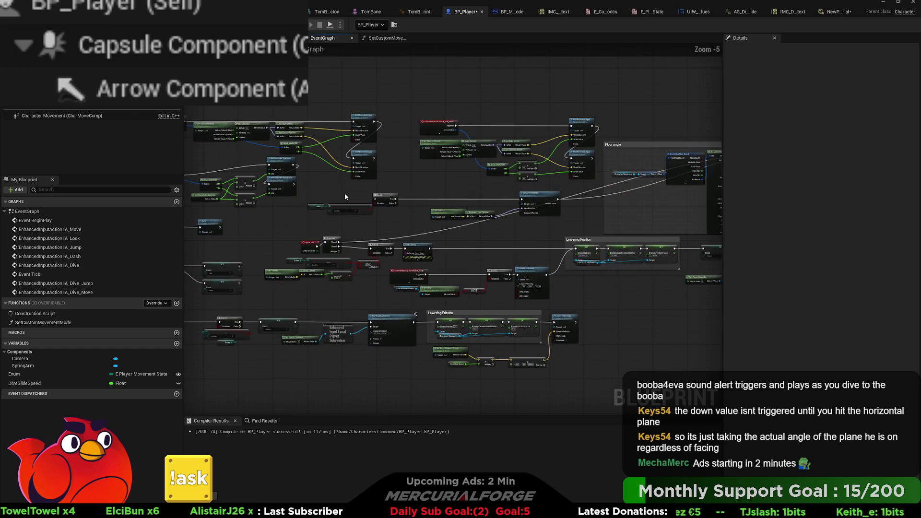
{"action": "left_click_drag", "start_coordinate": [514, 233], "coordinate": [404, 155]}
{"action": "scroll", "coordinate": [428, 244], "scroll_direction": "up", "scroll_amount": 2}
{"action": "mouse_move", "coordinate": [359, 249]}
{"action": "left_mouse_down"}
{"action": "mouse_move", "coordinate": [580, 226]}
{"action": "mouse_move", "coordinate": [375, 211]}
{"action": "mouse_move", "coordinate": [573, 208]}
{"action": "mouse_move", "coordinate": [198, 241]}
{"action": "left_mouse_up"}
{"action": "left_click_drag", "start_coordinate": [567, 183], "coordinate": [354, 213]}
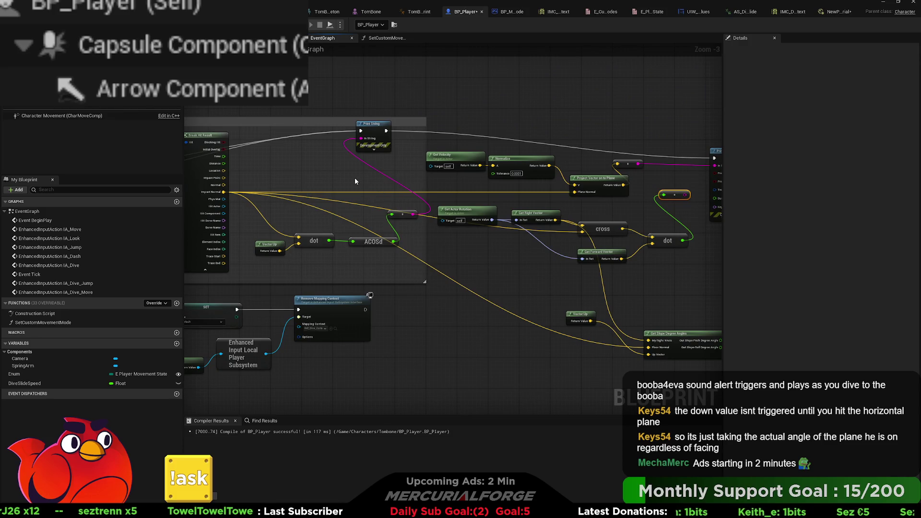
{"action": "left_click_drag", "start_coordinate": [355, 181], "coordinate": [500, 232]}
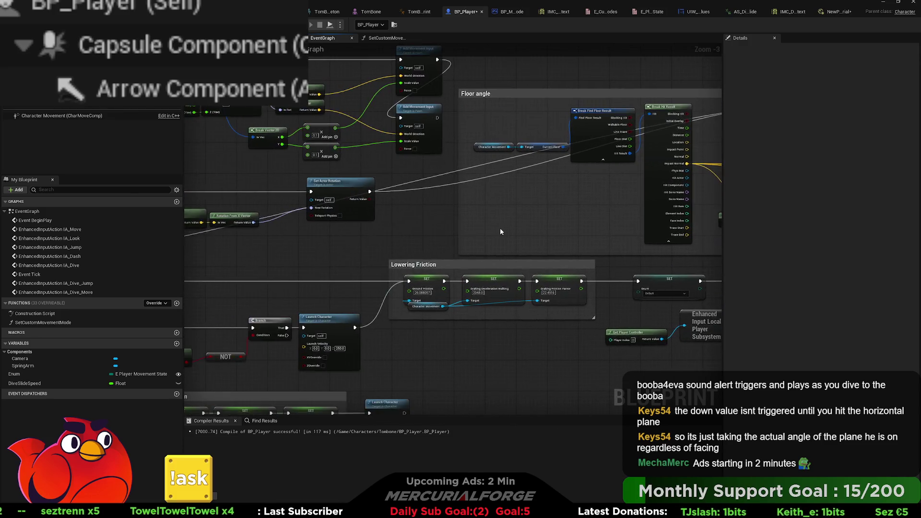
{"action": "mouse_move", "coordinate": [366, 239]}
{"action": "left_mouse_down"}
{"action": "mouse_move", "coordinate": [694, 227]}
{"action": "mouse_move", "coordinate": [203, 263]}
{"action": "left_mouse_up"}
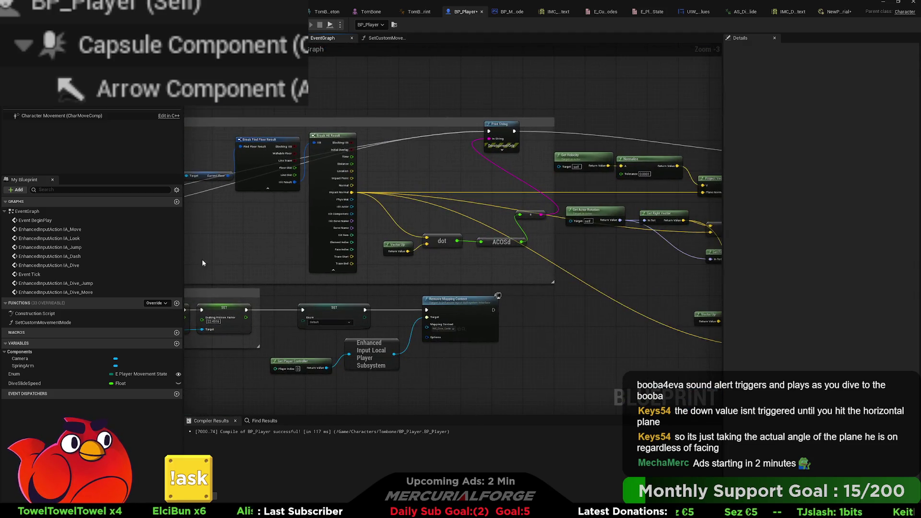
{"action": "mouse_move", "coordinate": [575, 225]}
{"action": "left_mouse_down"}
{"action": "mouse_move", "coordinate": [539, 223]}
{"action": "mouse_move", "coordinate": [496, 241]}
{"action": "mouse_move", "coordinate": [557, 242]}
{"action": "mouse_move", "coordinate": [573, 226]}
{"action": "mouse_move", "coordinate": [311, 113]}
{"action": "left_mouse_up"}
{"action": "scroll", "coordinate": [540, 223], "scroll_direction": "up", "scroll_amount": 2}
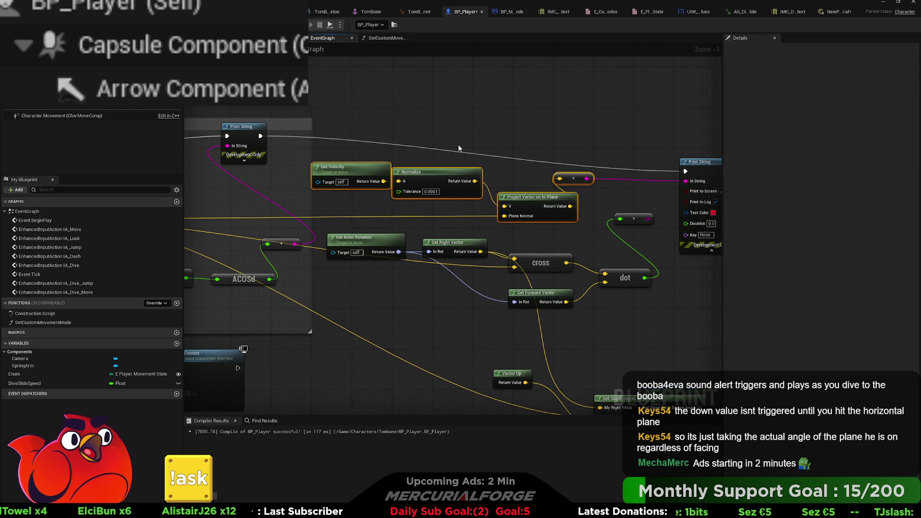
{"action": "key", "text": "Delete"}
Reposition Get Actor Rotation and Get Right Vector beside the cross and dot nodes.
{"action": "mouse_move", "coordinate": [405, 239]}
{"action": "left_mouse_down"}
{"action": "mouse_move", "coordinate": [408, 184]}
{"action": "mouse_move", "coordinate": [423, 183]}
{"action": "mouse_move", "coordinate": [390, 157]}
{"action": "mouse_move", "coordinate": [389, 164]}
{"action": "mouse_move", "coordinate": [455, 165]}
{"action": "mouse_move", "coordinate": [445, 163]}
{"action": "left_mouse_up"}
{"action": "left_click", "coordinate": [456, 188], "text": "ctrl"}
{"action": "left_click", "coordinate": [434, 164]}
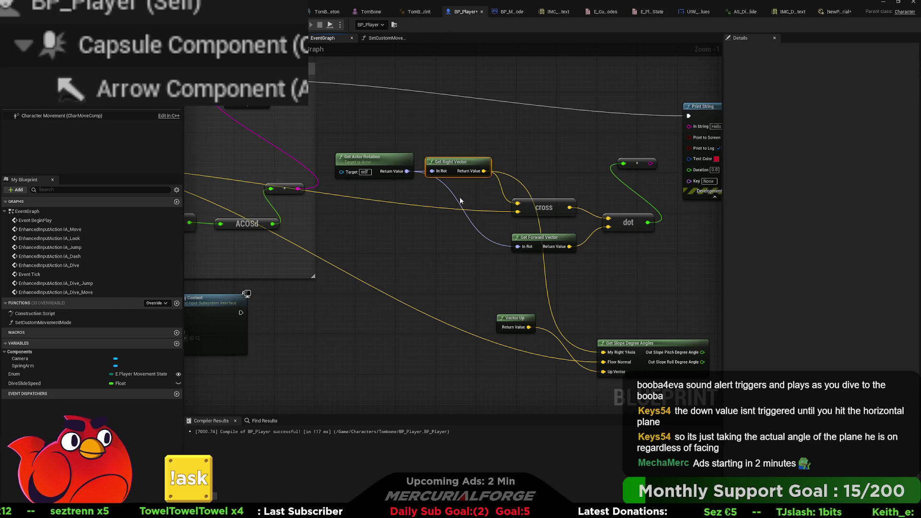
{"action": "left_click_drag", "start_coordinate": [460, 201], "coordinate": [568, 203]}
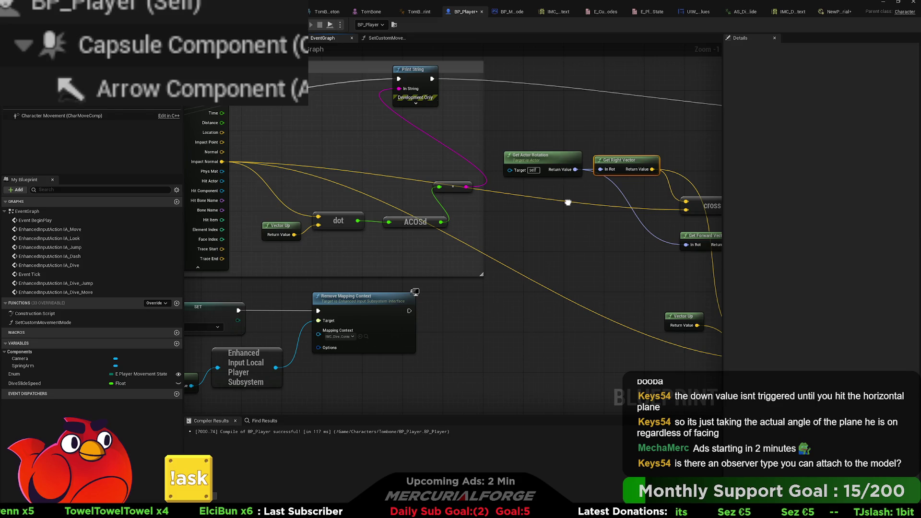
{"action": "mouse_move", "coordinate": [568, 203]}
{"action": "left_mouse_down"}
{"action": "mouse_move", "coordinate": [534, 201]}
{"action": "mouse_move", "coordinate": [323, 250]}
{"action": "mouse_move", "coordinate": [326, 275]}
{"action": "left_mouse_up"}
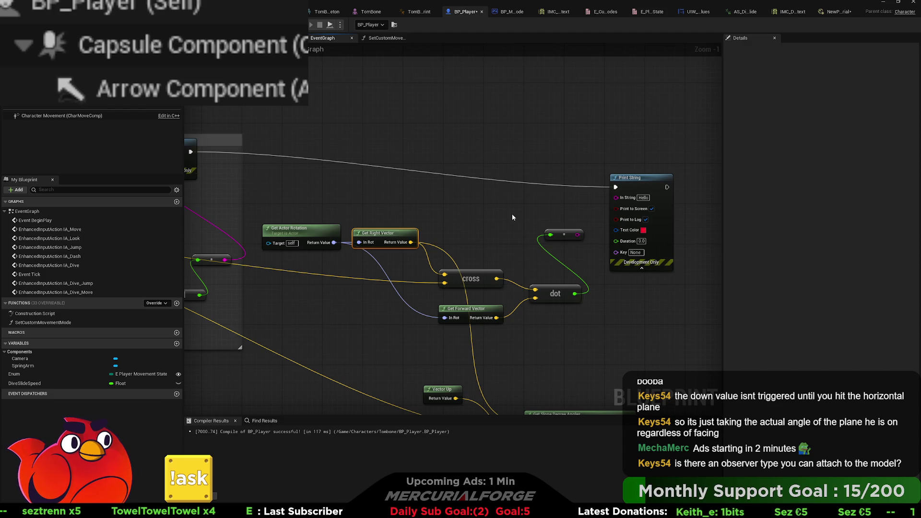
Add a Draw Debug Arrow node above Print String and route execution into it instead.
{"action": "key", "text": "ctrl+z"}
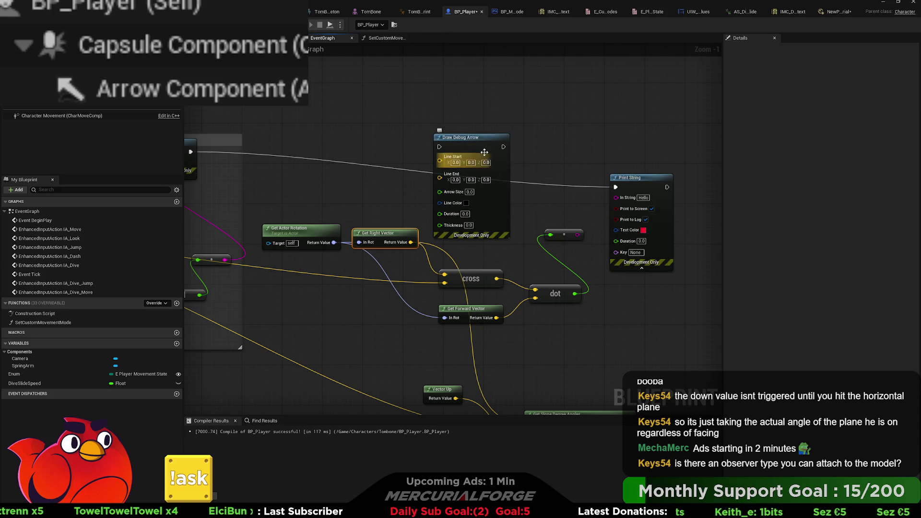
{"action": "left_click_drag", "start_coordinate": [483, 143], "coordinate": [659, 70]}
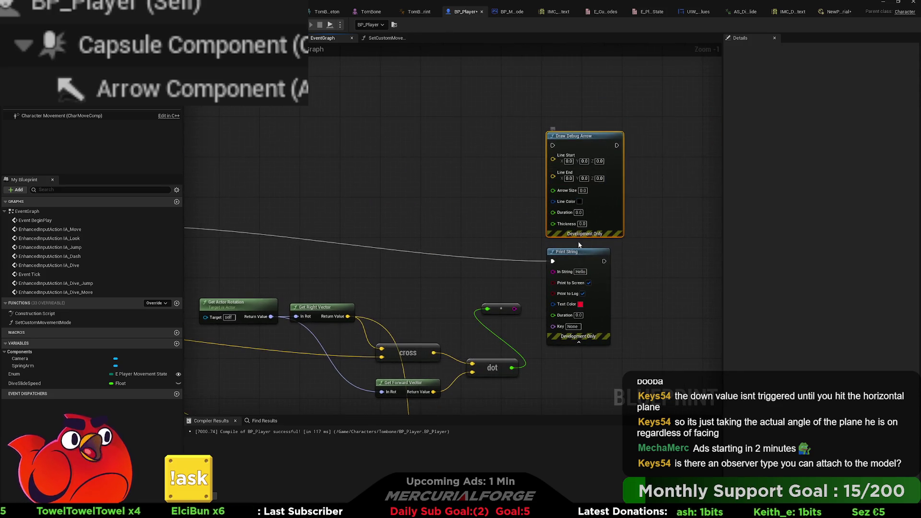
{"action": "left_click_drag", "start_coordinate": [554, 261], "coordinate": [553, 145]}
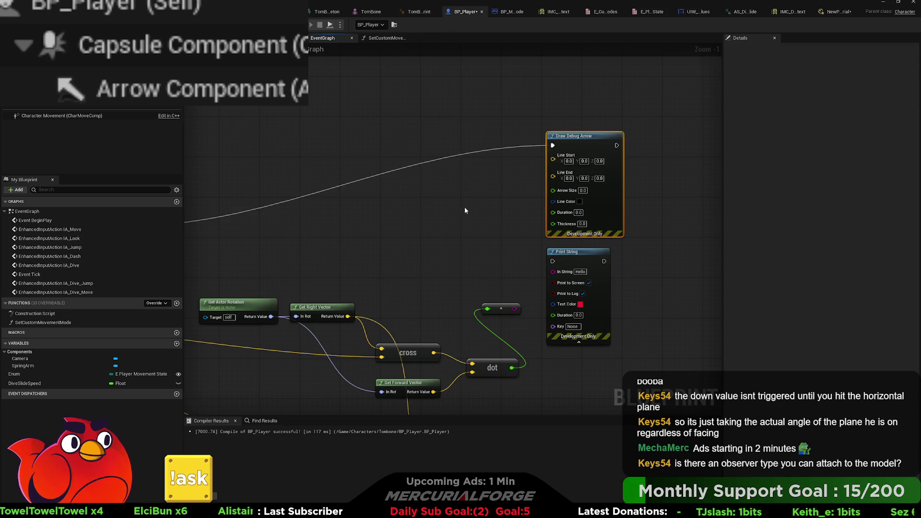
{"action": "left_click_drag", "start_coordinate": [486, 259], "coordinate": [461, 249]}
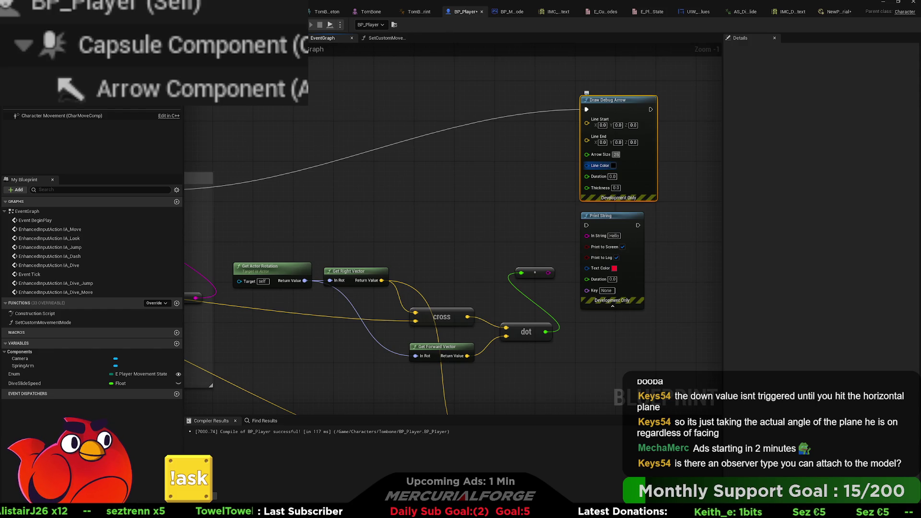
Set the Draw Debug Arrow's Thickness to 5.0.
{"action": "left_click", "coordinate": [617, 187]}
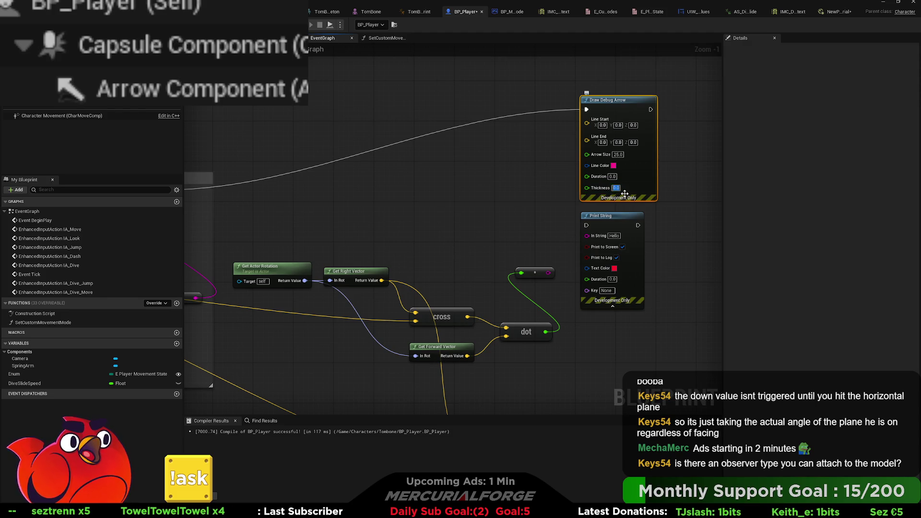
{"action": "type", "text": "5"}
{"action": "left_click", "coordinate": [681, 220]}
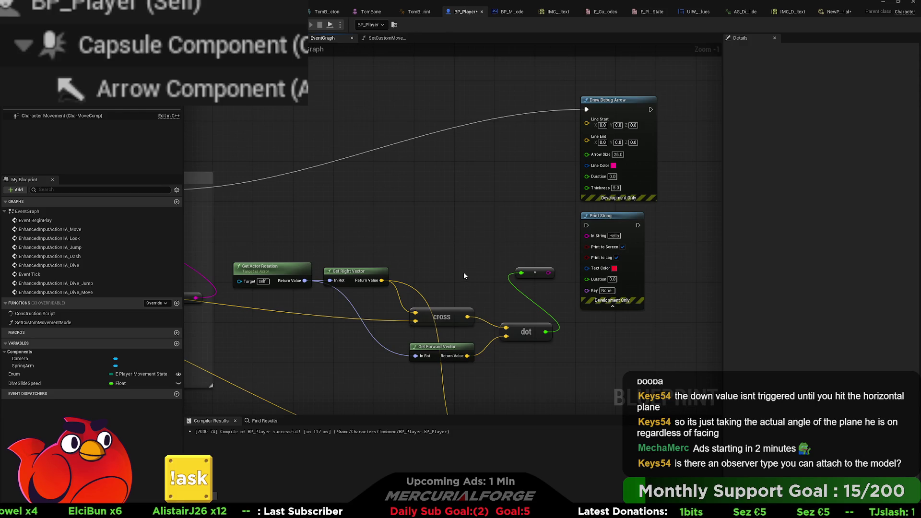
Move the rotation, right vector and cross nodes up-left, then select the multiply node.
{"action": "left_click_drag", "start_coordinate": [461, 269], "coordinate": [254, 338]}
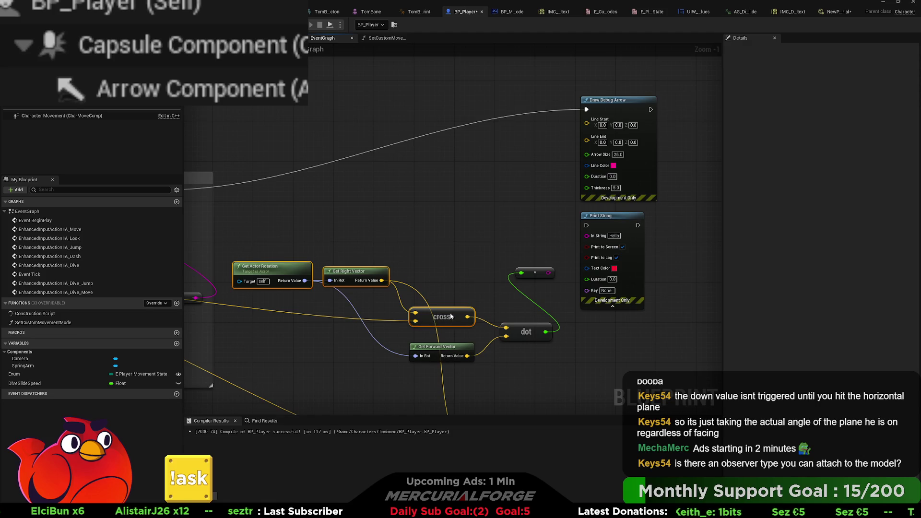
{"action": "mouse_move", "coordinate": [451, 317]}
{"action": "left_mouse_down"}
{"action": "mouse_move", "coordinate": [433, 281]}
{"action": "mouse_move", "coordinate": [470, 200]}
{"action": "left_mouse_up"}
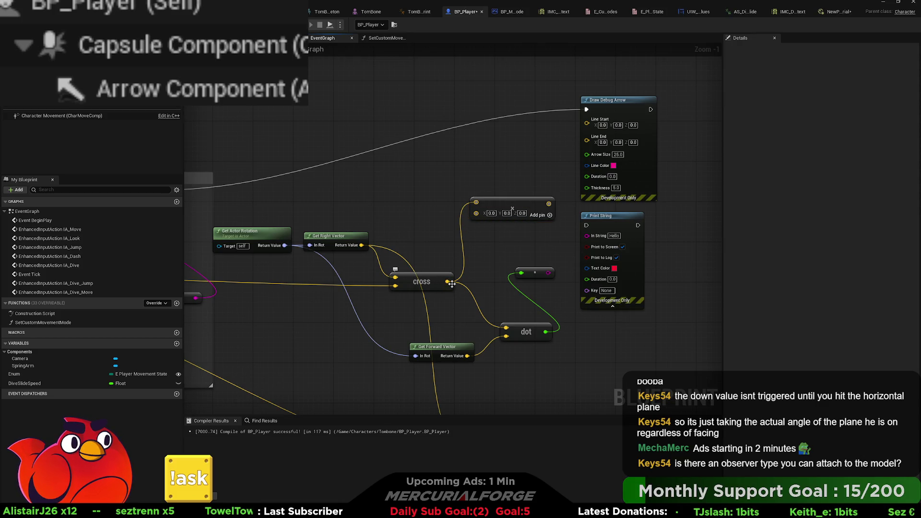
{"action": "left_click_drag", "start_coordinate": [452, 283], "coordinate": [522, 323]}
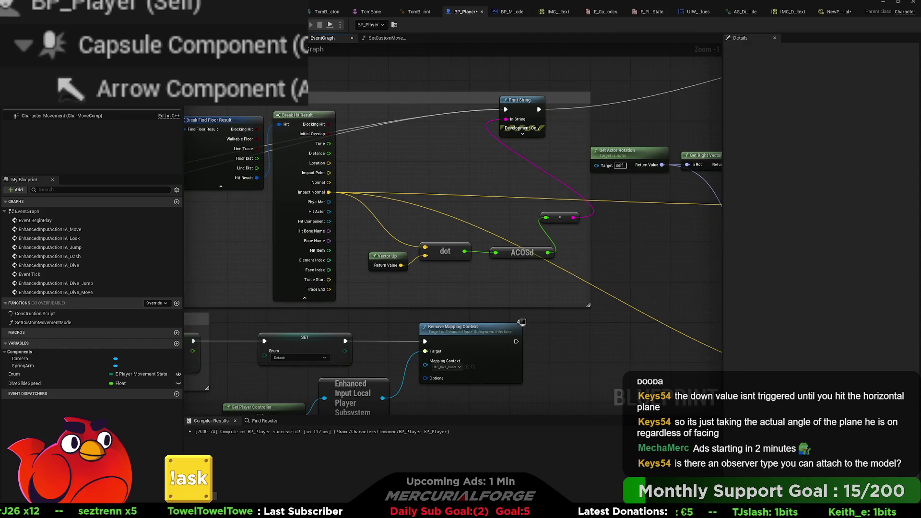
{"action": "mouse_move", "coordinate": [774, 176]}
{"action": "left_mouse_down"}
{"action": "mouse_move", "coordinate": [679, 185]}
{"action": "mouse_move", "coordinate": [458, 181]}
{"action": "mouse_move", "coordinate": [345, 243]}
{"action": "mouse_move", "coordinate": [365, 263]}
{"action": "left_mouse_up"}
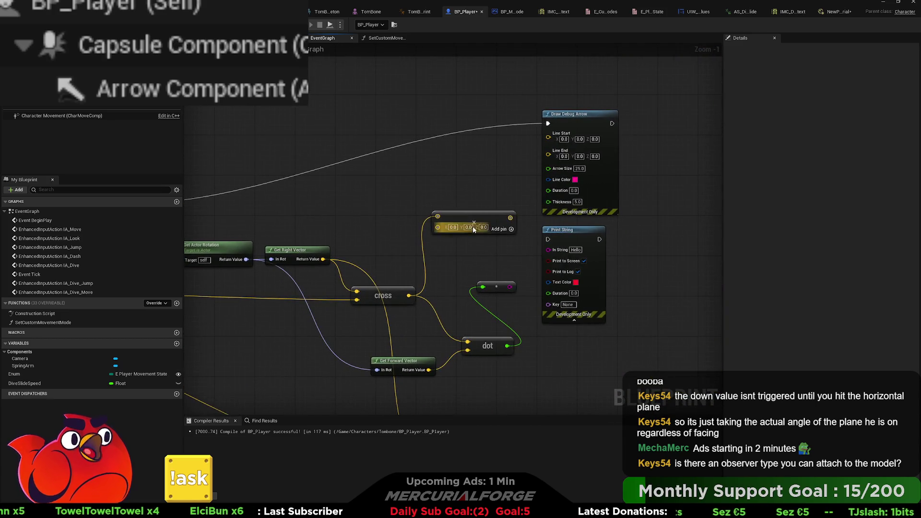
{"action": "left_click", "coordinate": [449, 200]}
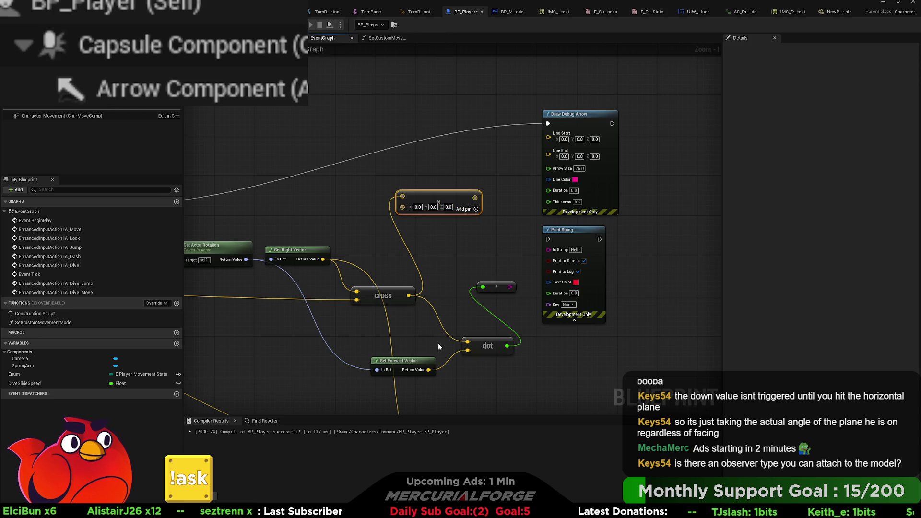
Make the multiply's second input a float of 300 and wire it, then undo back to 0.0.
{"action": "key", "text": "ctrl+z"}
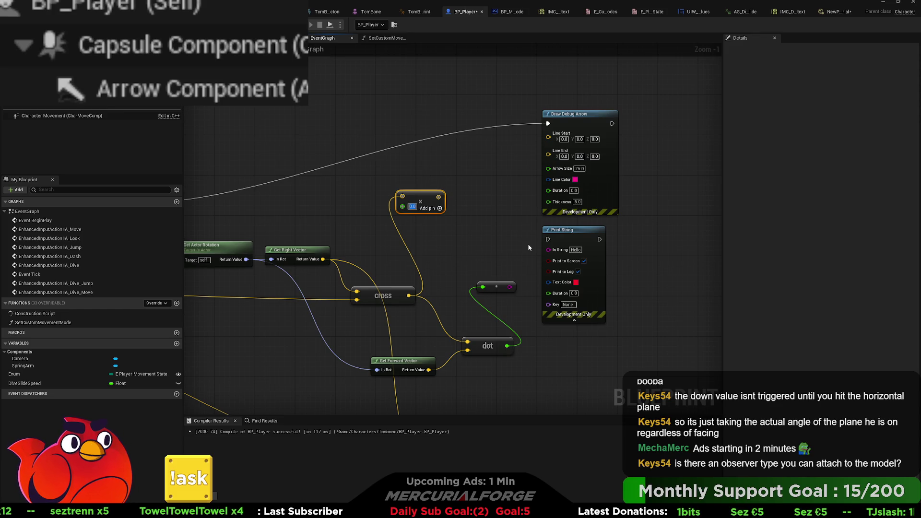
{"action": "type", "text": "300"}
{"action": "key", "text": "Return"}
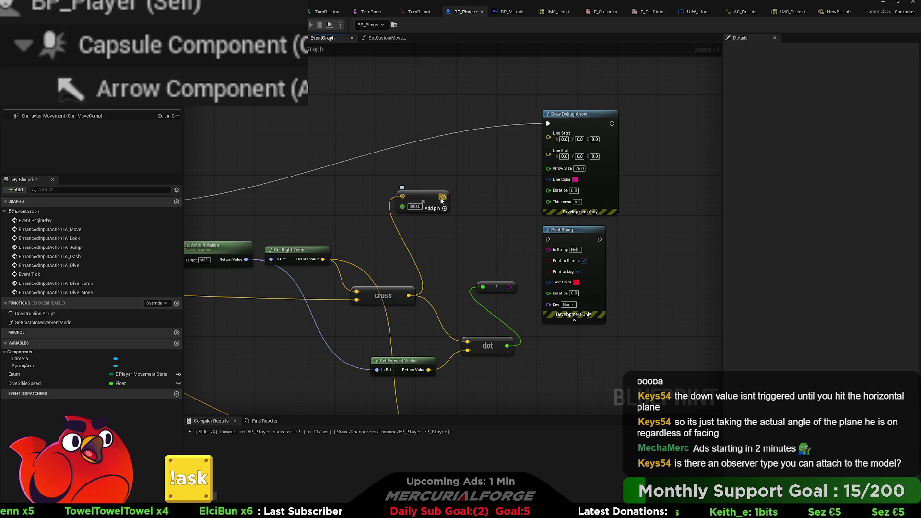
{"action": "mouse_move", "coordinate": [440, 197]}
{"action": "left_mouse_down"}
{"action": "mouse_move", "coordinate": [535, 174]}
{"action": "mouse_move", "coordinate": [548, 140]}
{"action": "mouse_move", "coordinate": [535, 171]}
{"action": "mouse_move", "coordinate": [463, 174]}
{"action": "left_mouse_up"}
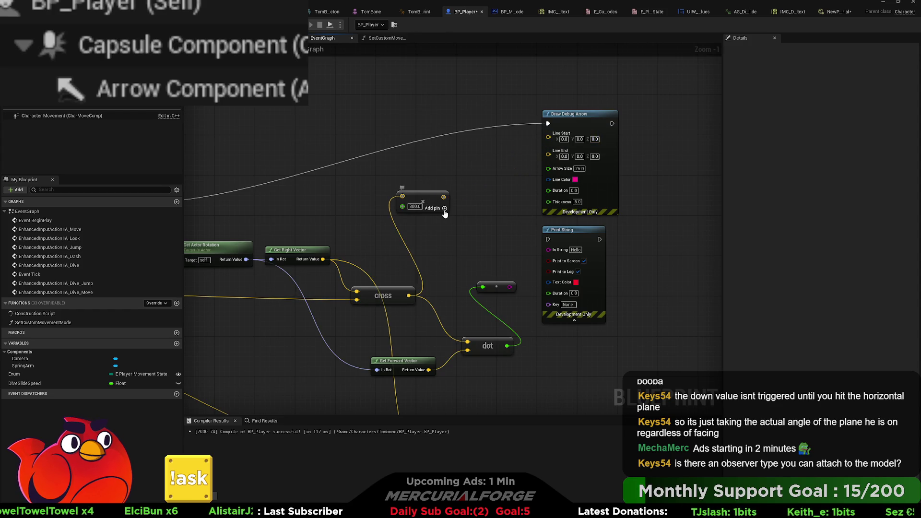
{"action": "key", "text": "ctrl+z"}
{"action": "key", "text": "ctrl+z"}
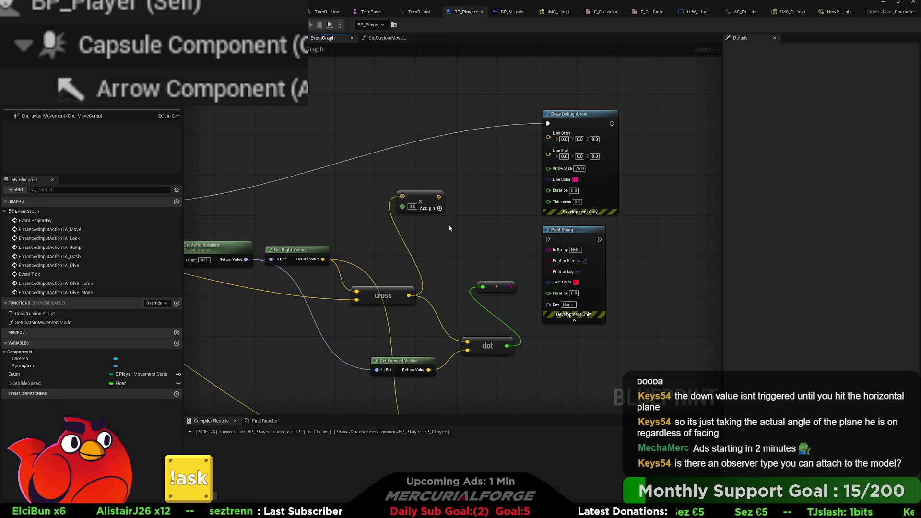
Reposition the multiply node and connect the cross product output into it.
{"action": "mouse_move", "coordinate": [449, 224]}
{"action": "left_mouse_down"}
{"action": "mouse_move", "coordinate": [556, 220]}
{"action": "mouse_move", "coordinate": [481, 215]}
{"action": "left_mouse_up"}
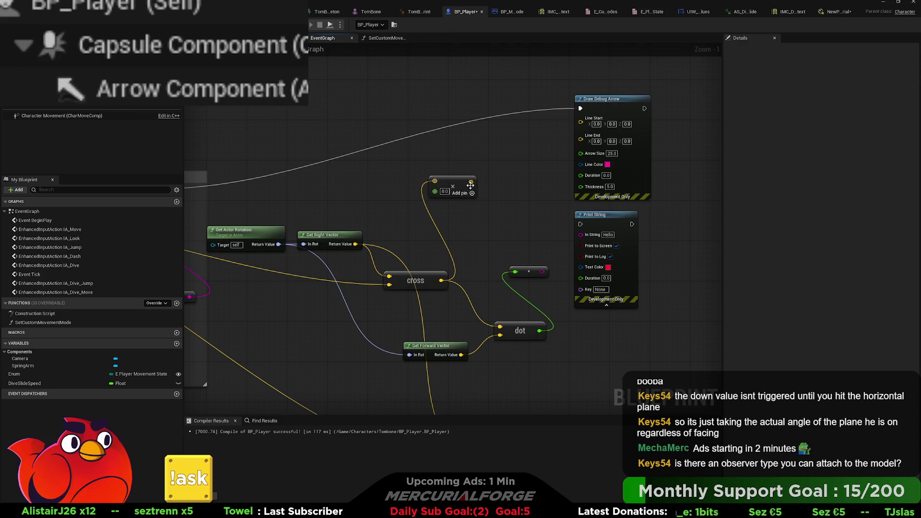
{"action": "left_click_drag", "start_coordinate": [457, 185], "coordinate": [482, 194]}
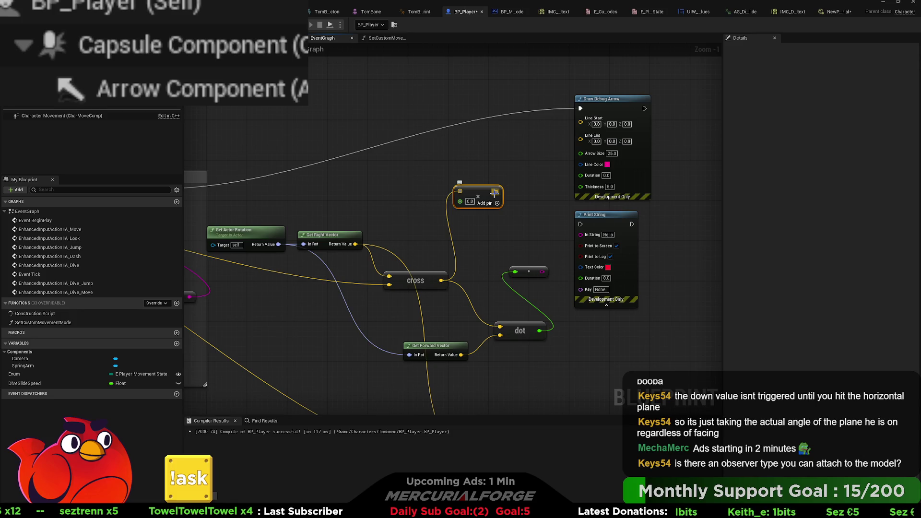
{"action": "mouse_move", "coordinate": [442, 280]}
{"action": "left_mouse_down"}
{"action": "mouse_move", "coordinate": [474, 241]}
{"action": "mouse_move", "coordinate": [460, 225]}
{"action": "mouse_move", "coordinate": [460, 192]}
{"action": "left_mouse_up"}
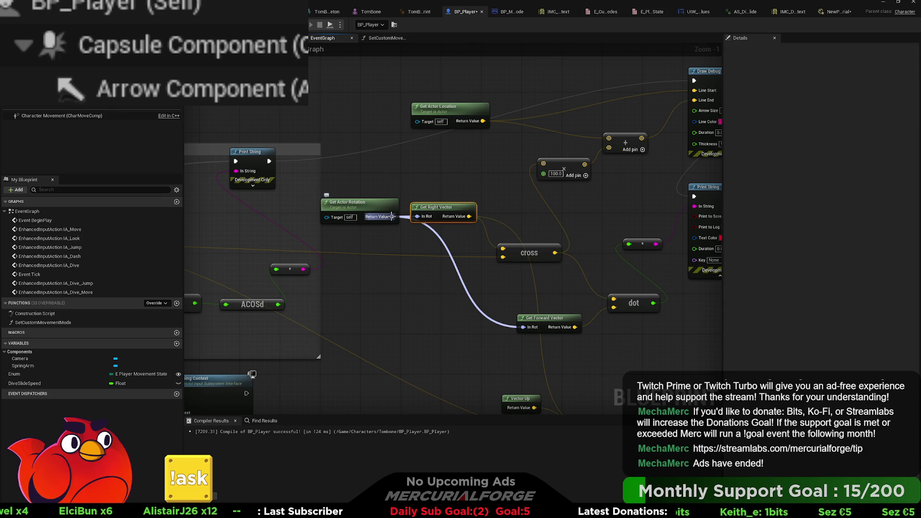
Replace Get Right Vector with a Get Forward Vector from actor rotation into cross, then compile and save.
{"action": "key", "text": "Delete"}
{"action": "left_click_drag", "start_coordinate": [392, 217], "coordinate": [440, 216]}
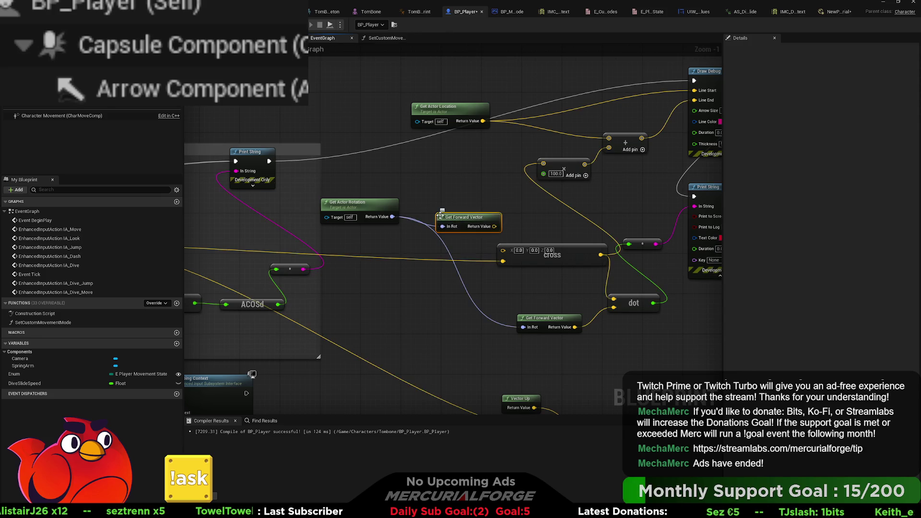
{"action": "mouse_move", "coordinate": [494, 226]}
{"action": "left_mouse_down"}
{"action": "mouse_move", "coordinate": [496, 258]}
{"action": "mouse_move", "coordinate": [503, 250]}
{"action": "left_mouse_up"}
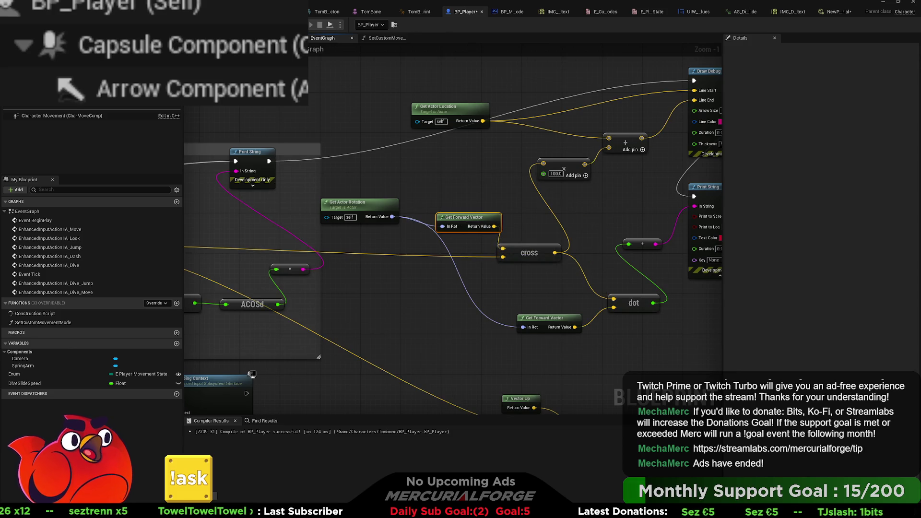
{"action": "key", "text": "ctrl+s"}
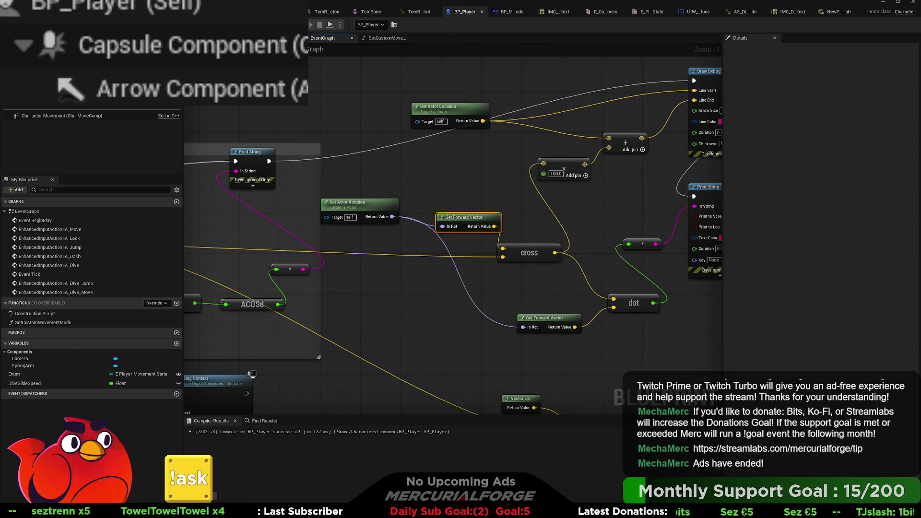
Play-test, running the character left and forward around the slope while watching the magenta arrow.
{"action": "key", "text": "alt+p"}
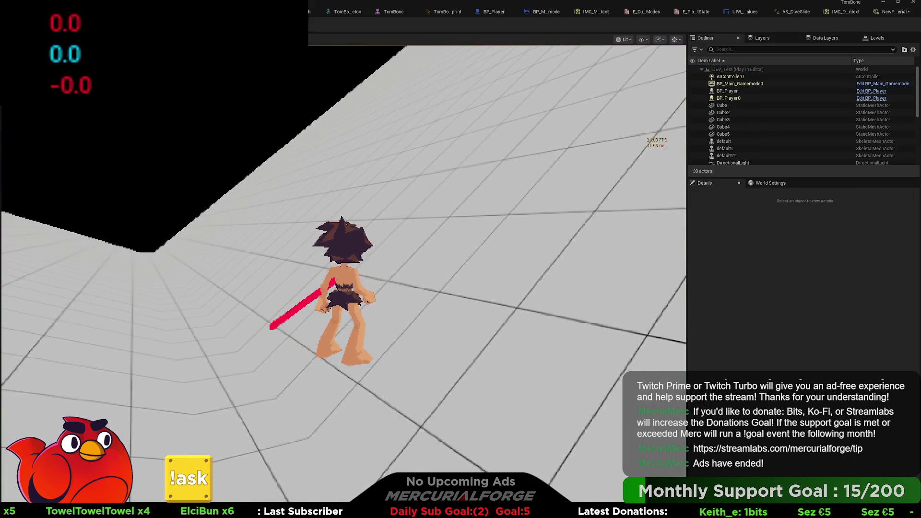
{"action": "key", "text": "a"}
{"action": "key", "text": "w"}
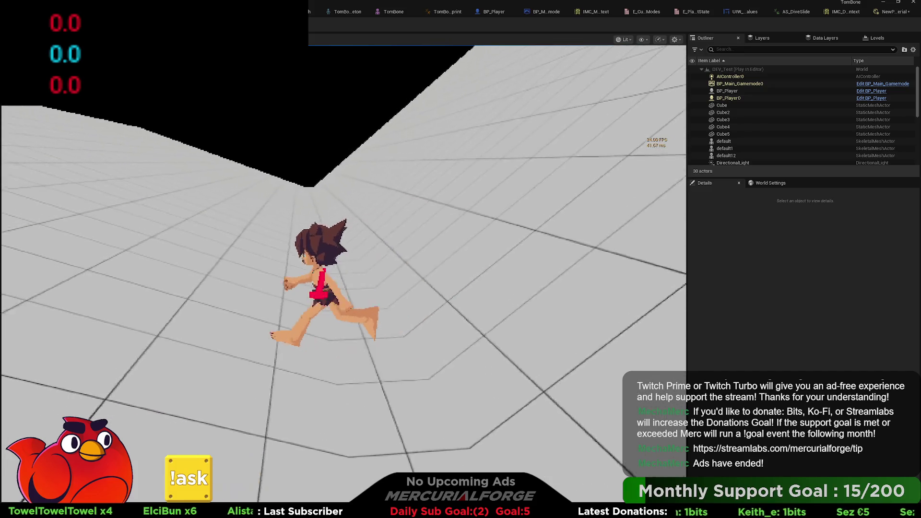
{"action": "key", "text": "a"}
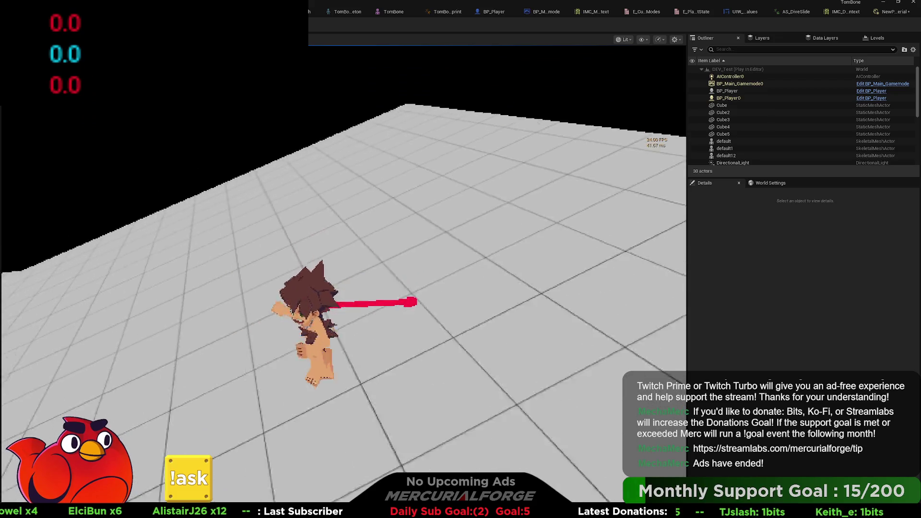
{"action": "key", "text": "w"}
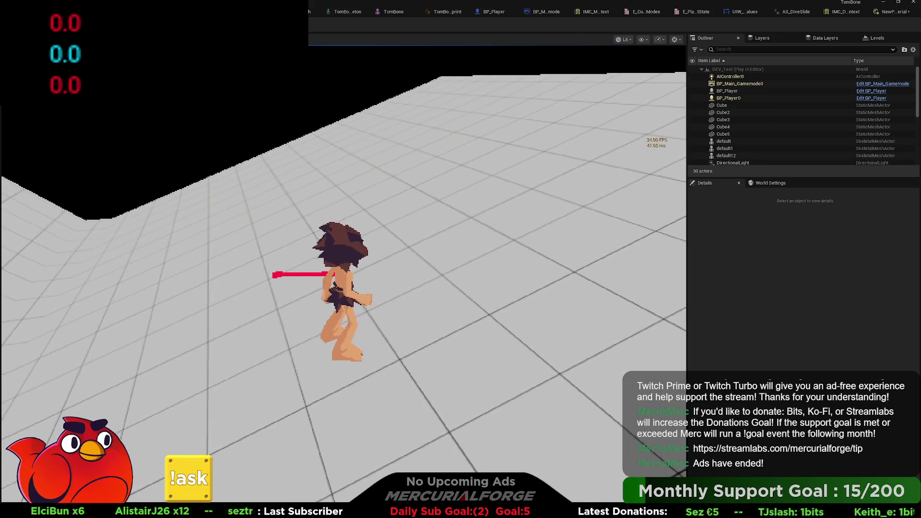
{"action": "key", "text": "Escape"}
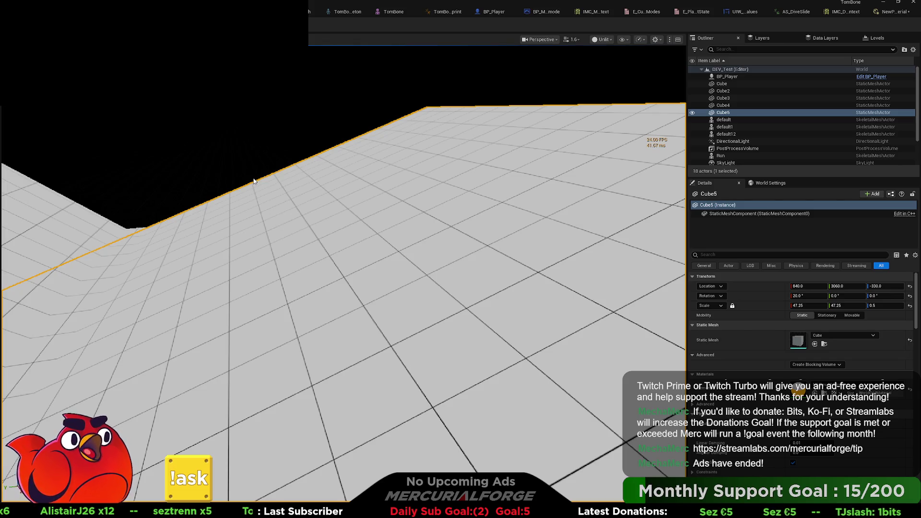
Delete Get Forward Vector and wire a new Get Right Vector from Get Actor Rotation into cross.
{"action": "left_click", "coordinate": [479, 12]}
{"action": "mouse_move", "coordinate": [446, 225]}
{"action": "left_mouse_down"}
{"action": "mouse_move", "coordinate": [476, 212]}
{"action": "mouse_move", "coordinate": [471, 233]}
{"action": "left_mouse_up"}
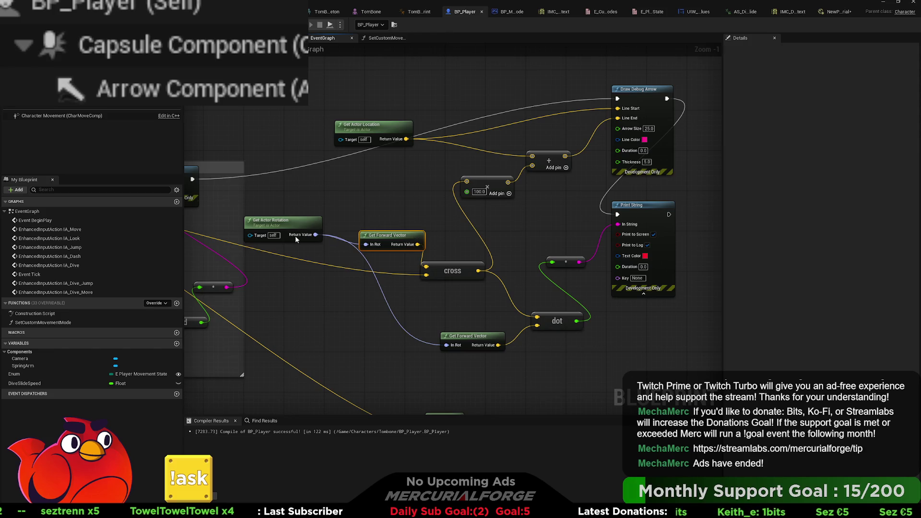
{"action": "key", "text": "Delete"}
{"action": "left_click_drag", "start_coordinate": [315, 234], "coordinate": [345, 223]}
{"action": "type", "text": "get right vector"}
{"action": "key", "text": "Return"}
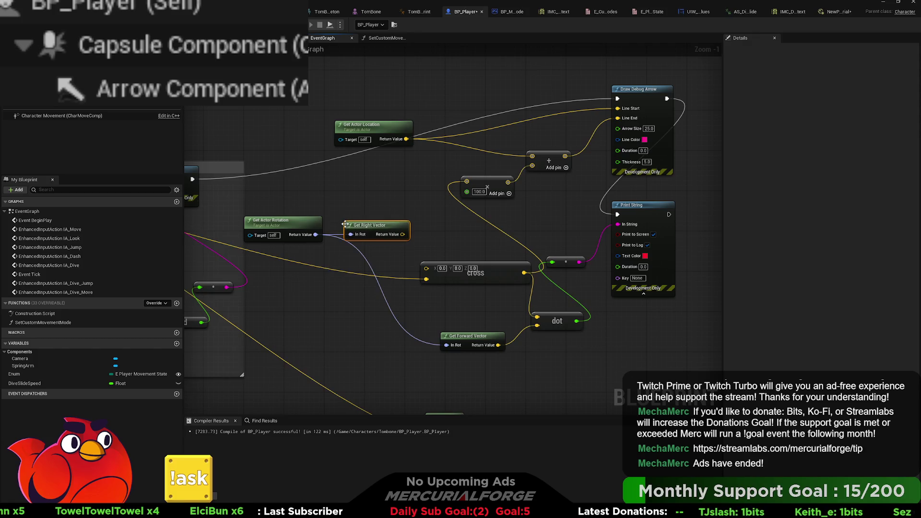
{"action": "mouse_move", "coordinate": [403, 234]}
{"action": "left_mouse_down"}
{"action": "mouse_move", "coordinate": [426, 268]}
{"action": "mouse_move", "coordinate": [471, 251]}
{"action": "left_mouse_up"}
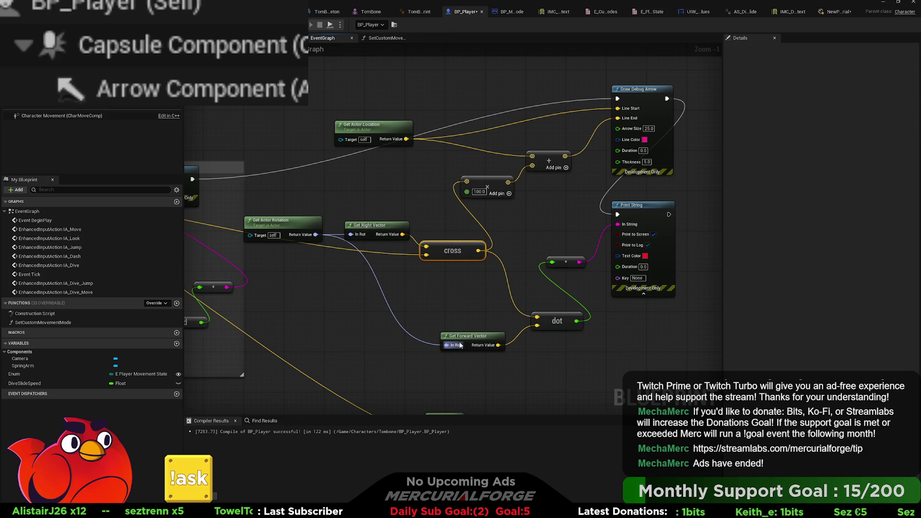
{"action": "left_click_drag", "start_coordinate": [431, 310], "coordinate": [516, 296]}
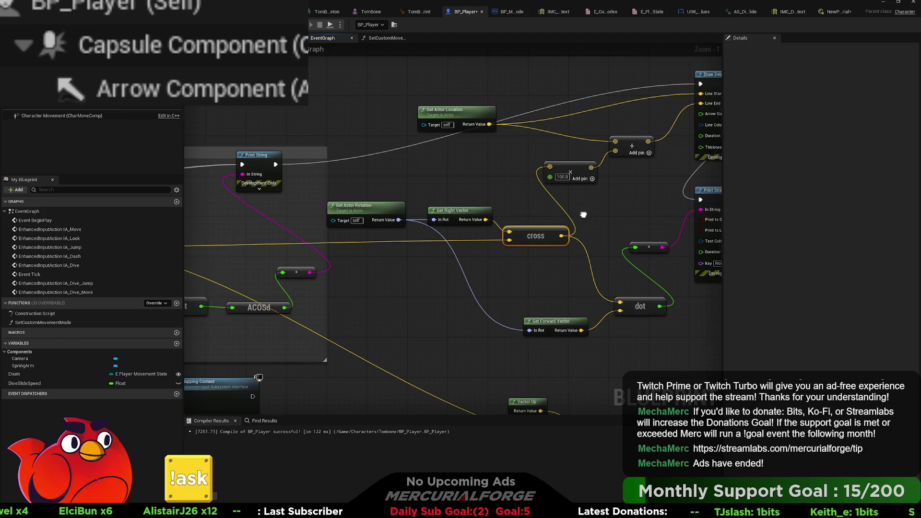
{"action": "left_click_drag", "start_coordinate": [480, 288], "coordinate": [451, 293]}
Play-test on the slope, diving and steering with W and D while watching the arrow and printed values.
{"action": "key", "text": "alt+p"}
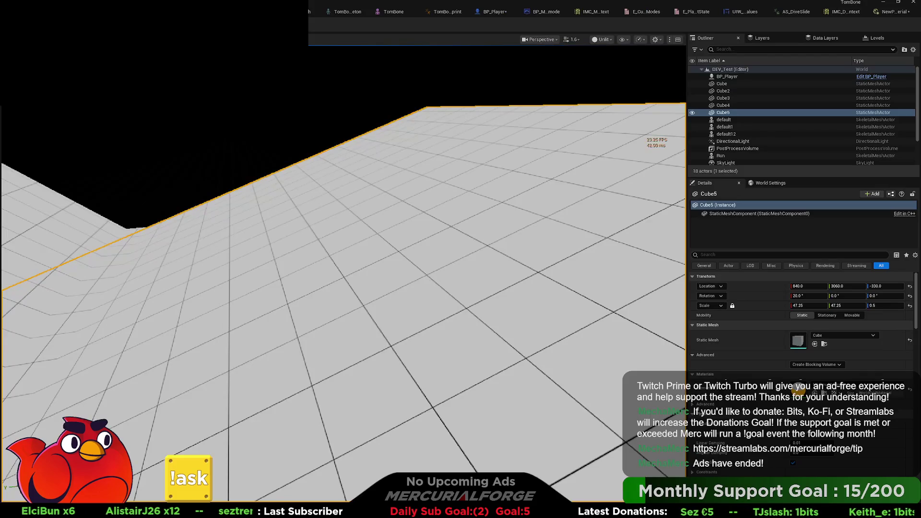
{"action": "left_click", "coordinate": [314, 223]}
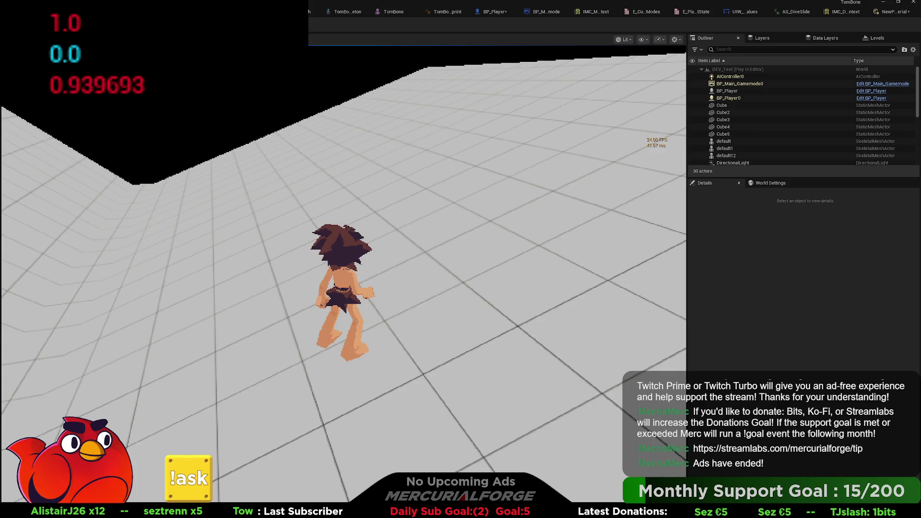
{"action": "left_click", "coordinate": [314, 224]}
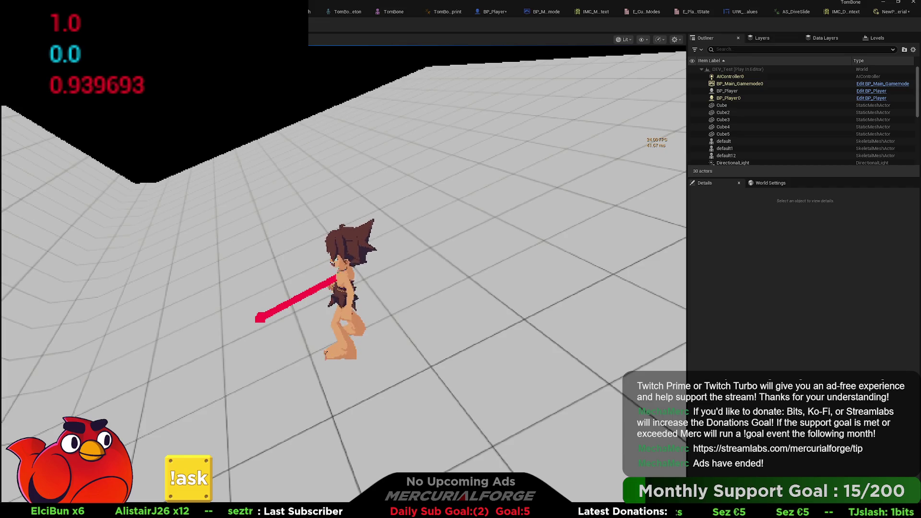
{"action": "key", "text": "space"}
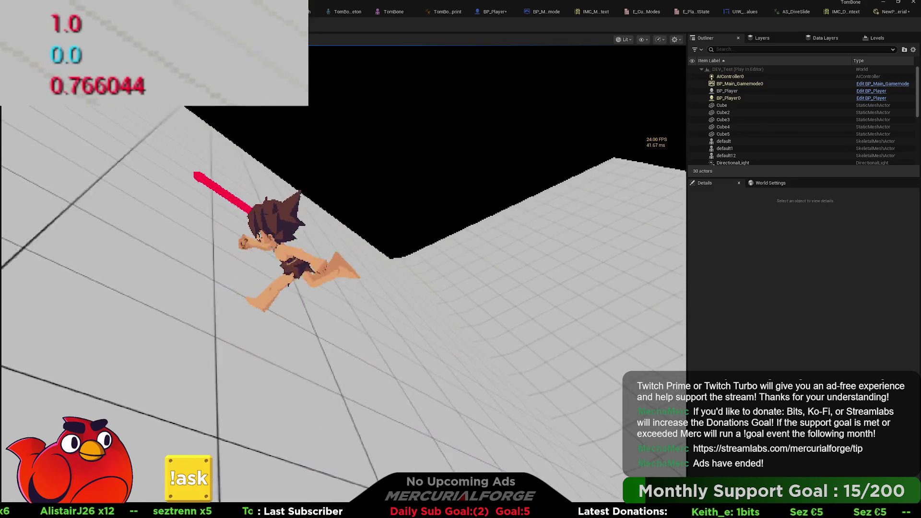
{"action": "key", "text": "w"}
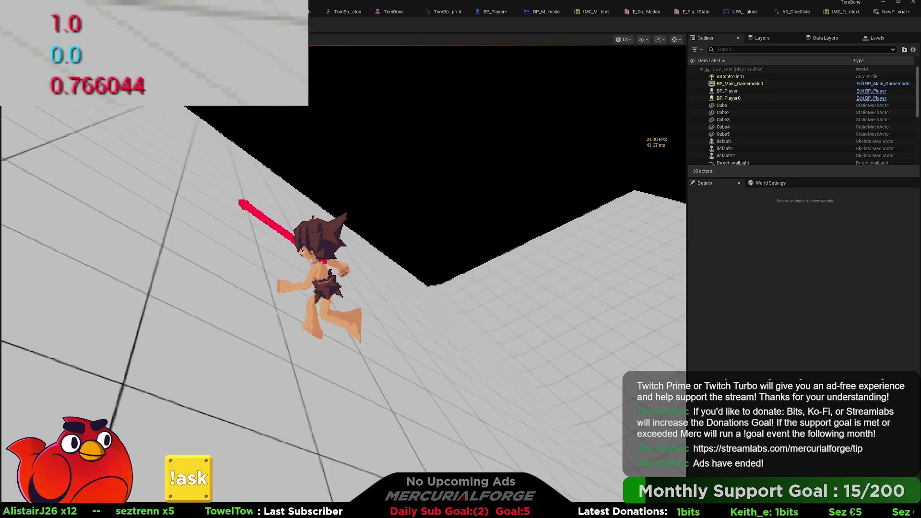
{"action": "key", "text": "d"}
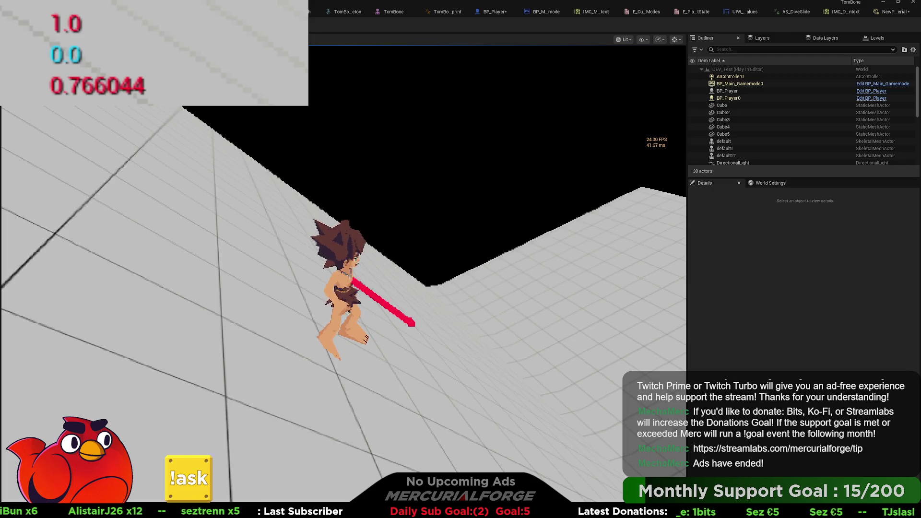
Stop the play test and pan BP_Player's graph to the cross and Draw Debug Arrow nodes.
{"action": "key", "text": "Escape"}
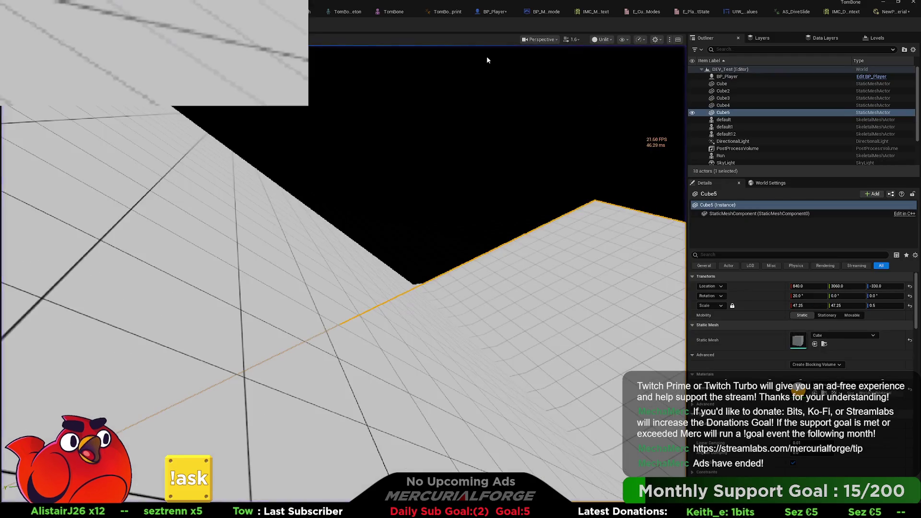
{"action": "left_click", "coordinate": [494, 12]}
{"action": "mouse_move", "coordinate": [481, 206]}
{"action": "left_mouse_down"}
{"action": "mouse_move", "coordinate": [461, 221]}
{"action": "mouse_move", "coordinate": [441, 145]}
{"action": "left_mouse_up"}
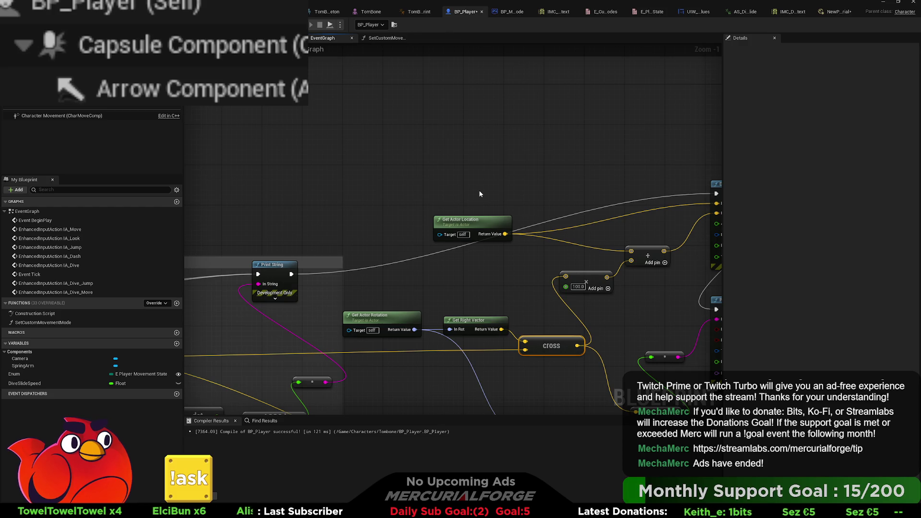
Paste a Project Vector on to Plane node and wire the hit's Impact Normal into it.
{"action": "key", "text": "ctrl+v"}
{"action": "left_click_drag", "start_coordinate": [482, 154], "coordinate": [466, 154]}
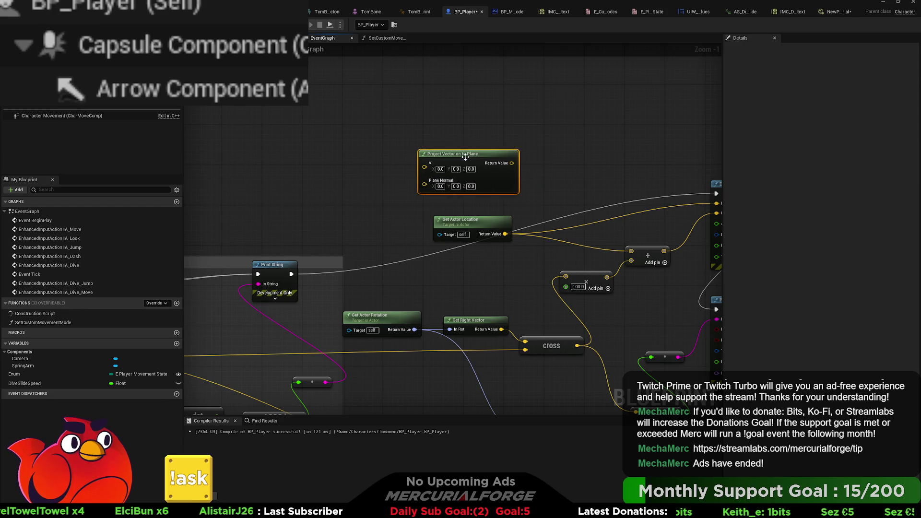
{"action": "left_click_drag", "start_coordinate": [380, 189], "coordinate": [560, 162]}
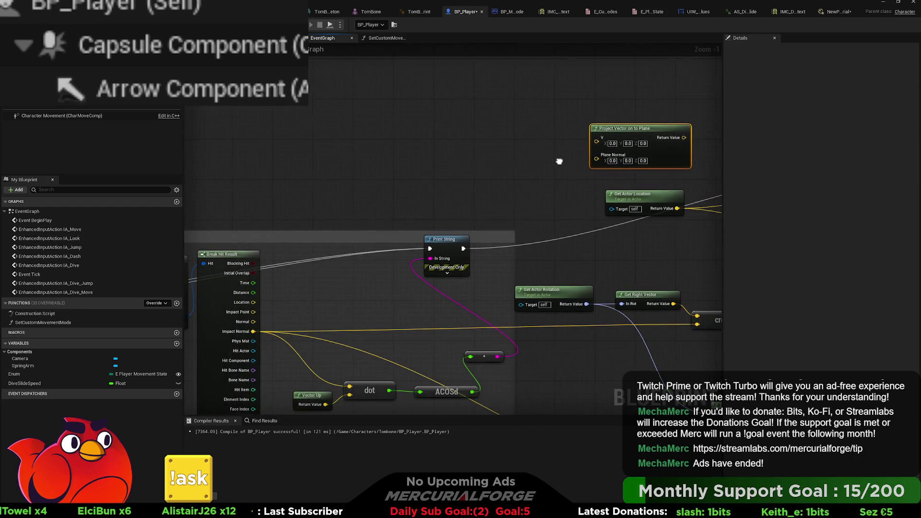
{"action": "left_click_drag", "start_coordinate": [258, 331], "coordinate": [601, 165]}
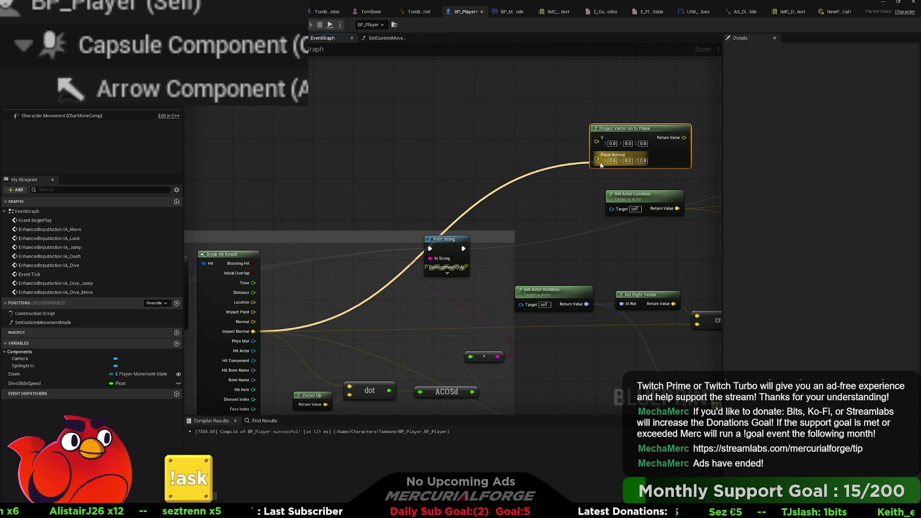
{"action": "left_click_drag", "start_coordinate": [601, 165], "coordinate": [597, 143]}
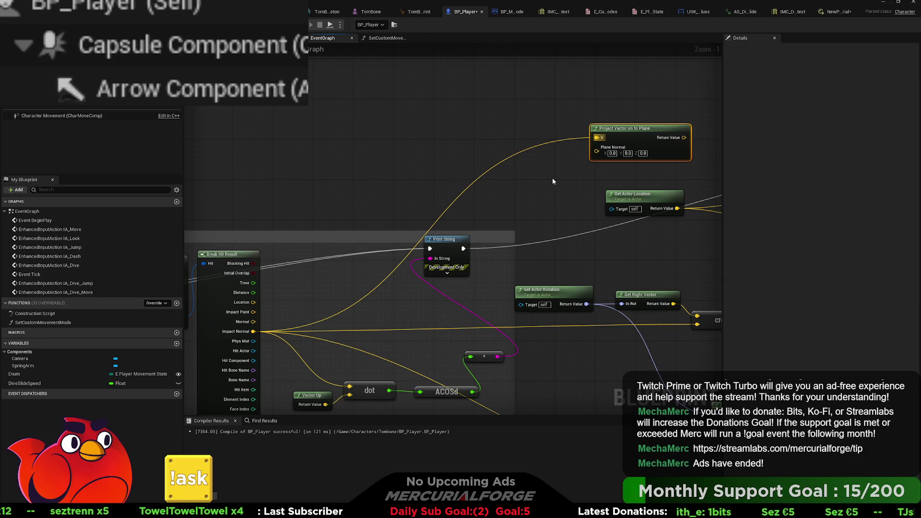
Set Plane Normal Z to 1.0 and feed the projected vector into the ×100 multiply.
{"action": "left_click", "coordinate": [643, 153]}
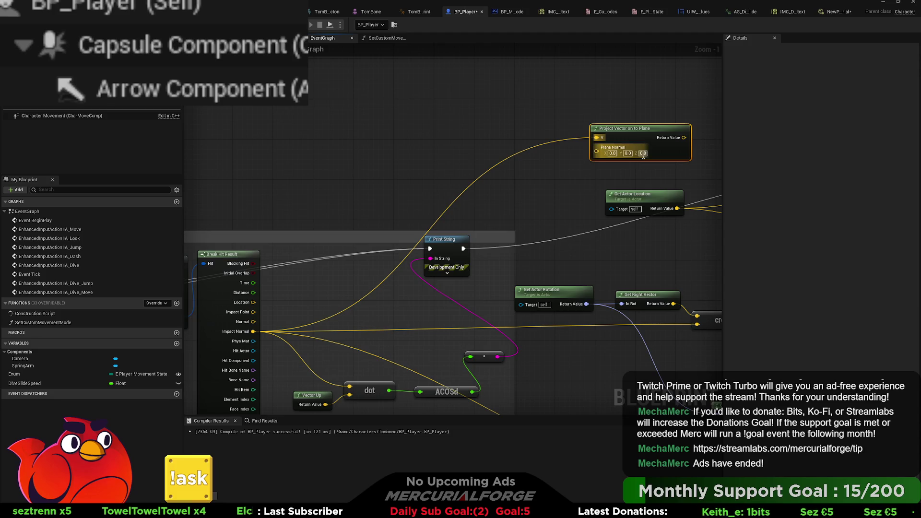
{"action": "type", "text": "1"}
{"action": "key", "text": "Return"}
{"action": "left_click_drag", "start_coordinate": [681, 174], "coordinate": [440, 175]}
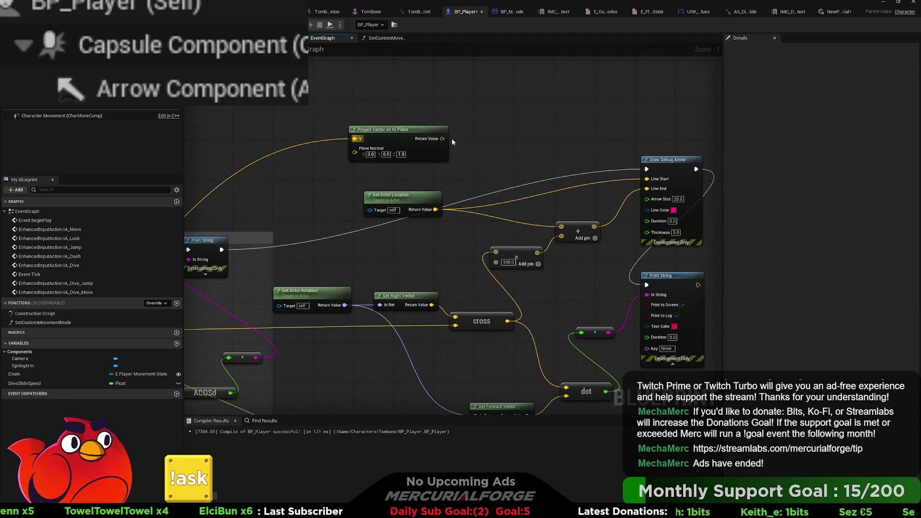
{"action": "mouse_move", "coordinate": [647, 189]}
{"action": "left_mouse_down"}
{"action": "mouse_move", "coordinate": [589, 235]}
{"action": "mouse_move", "coordinate": [562, 230]}
{"action": "left_mouse_up"}
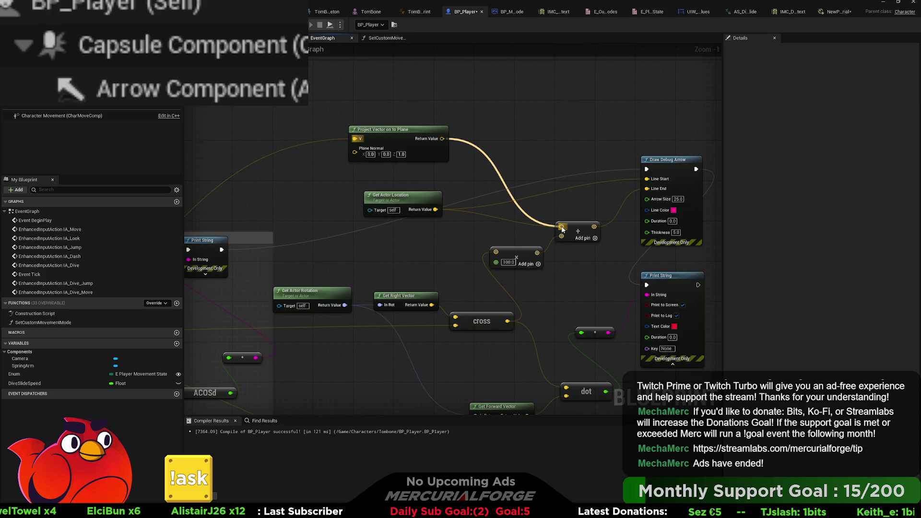
{"action": "left_click_drag", "start_coordinate": [561, 230], "coordinate": [496, 253]}
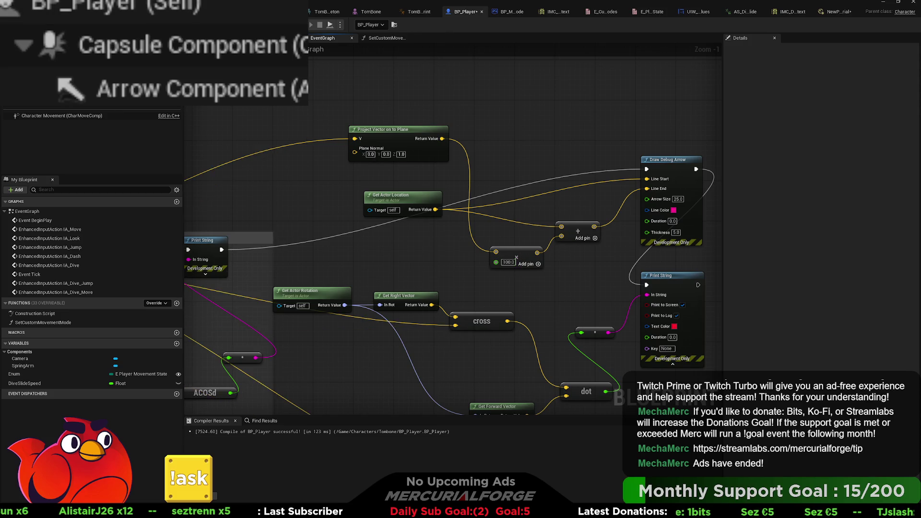
{"action": "left_click", "coordinate": [371, 12]}
Play-test, running from flat ground onto the slope and diving to check the downhill arrow.
{"action": "key", "text": "alt+p"}
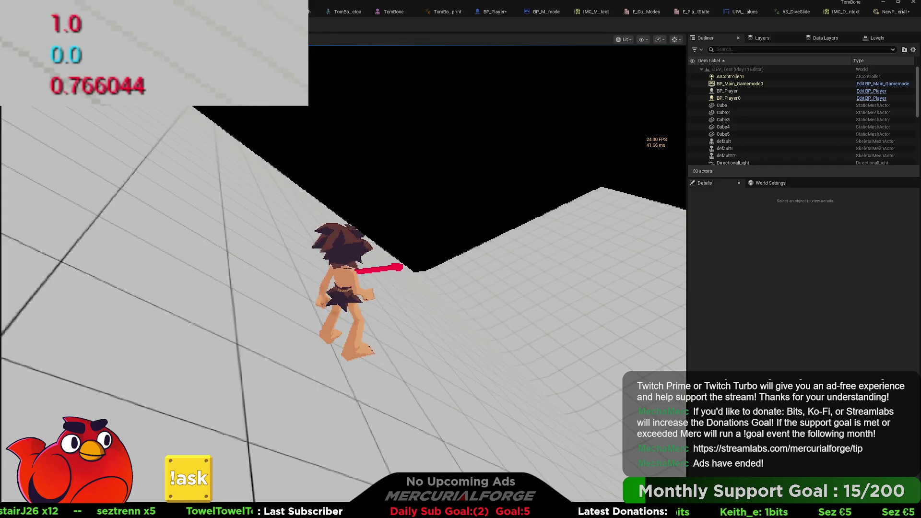
{"action": "key", "text": "w"}
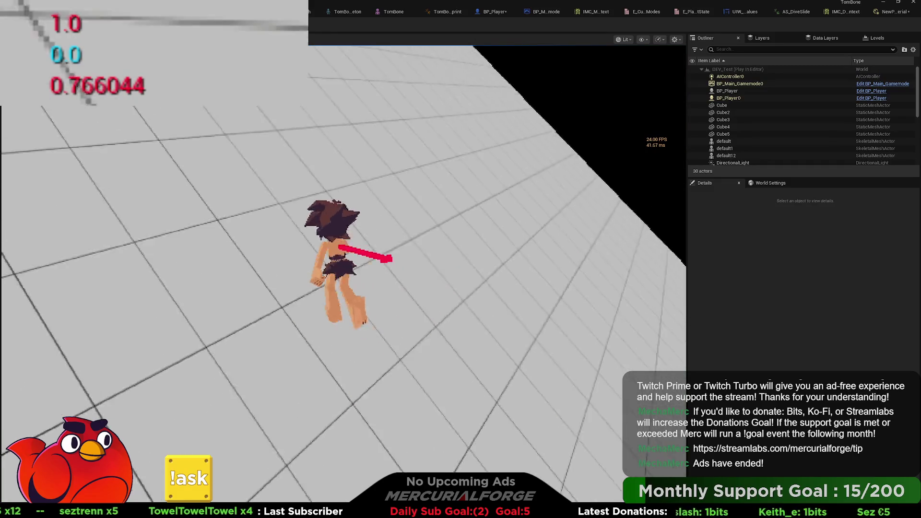
{"action": "key", "text": "w"}
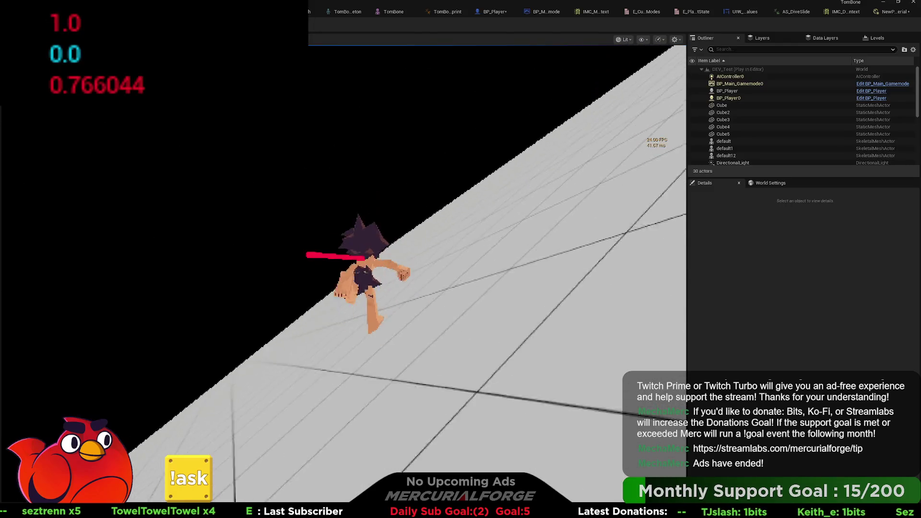
{"action": "key", "text": "w"}
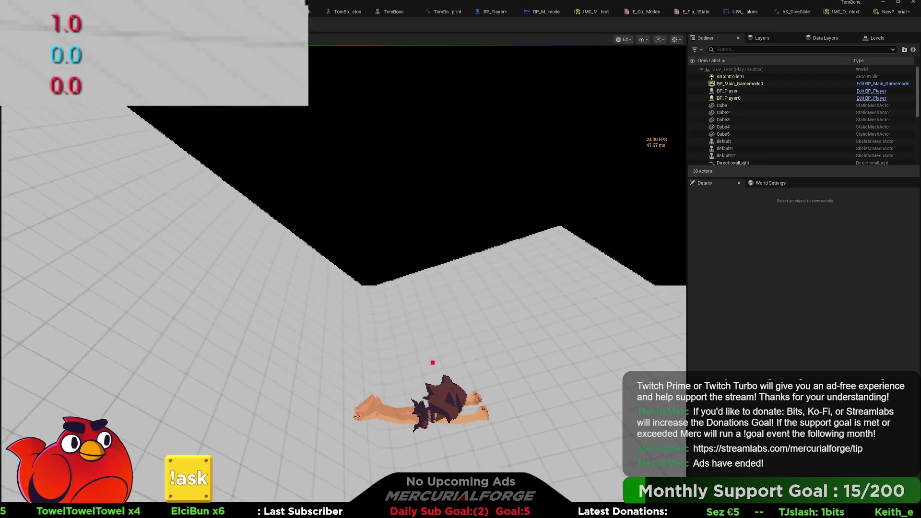
{"action": "key", "text": "w"}
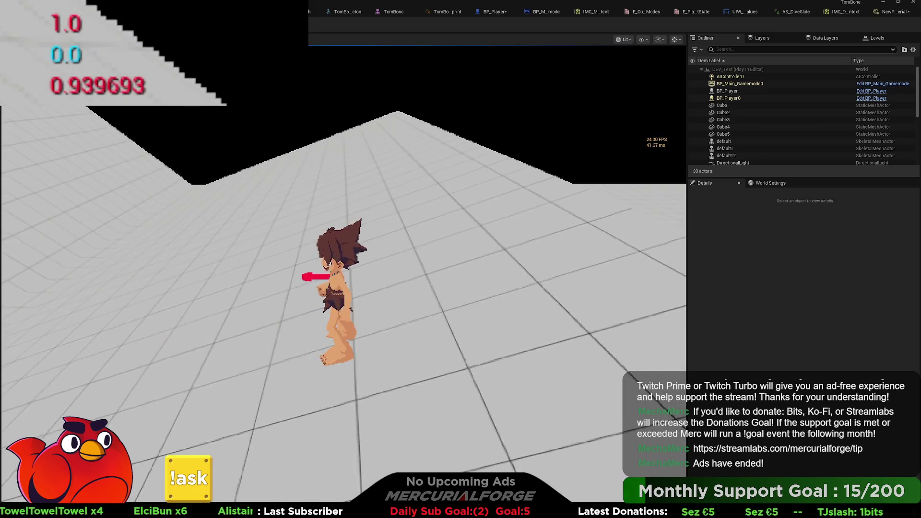
{"action": "key", "text": "w"}
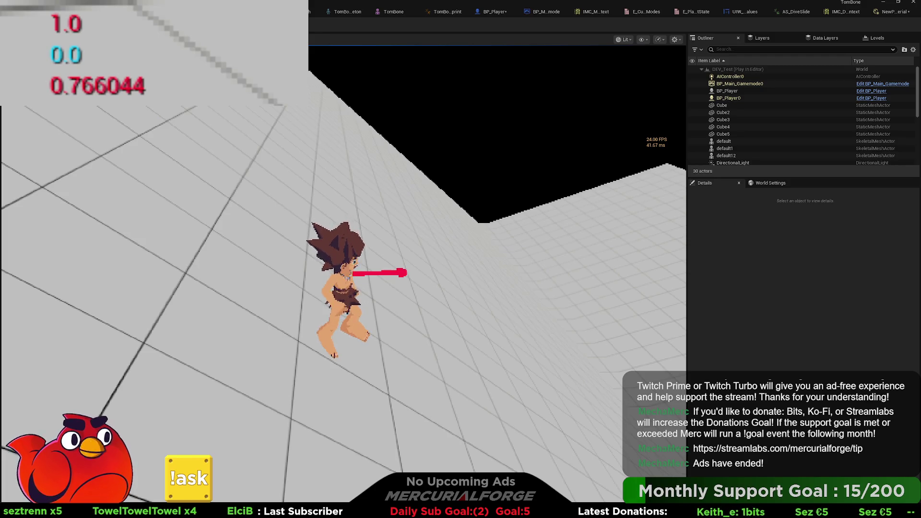
Stop the play test and wrap the Project Vector on to Plane node in a 'Downhill direction' comment.
{"action": "key", "text": "Escape"}
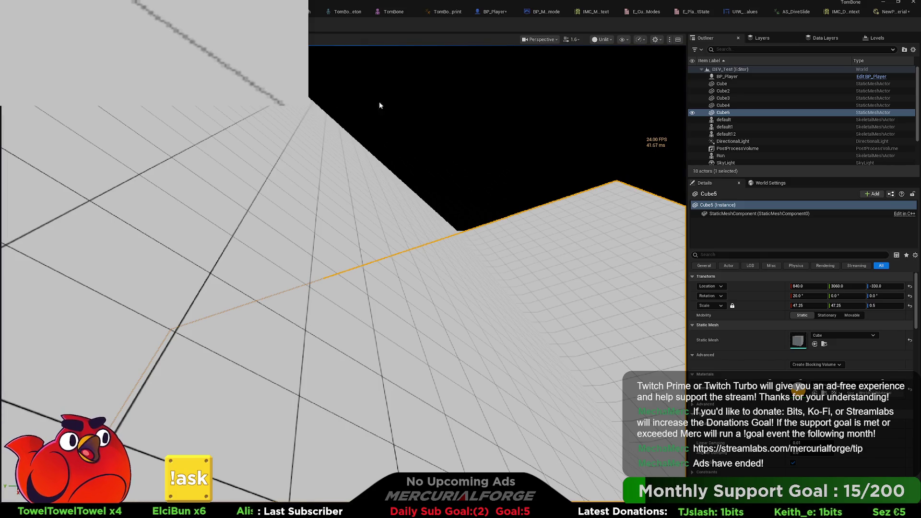
{"action": "left_click", "coordinate": [545, 12]}
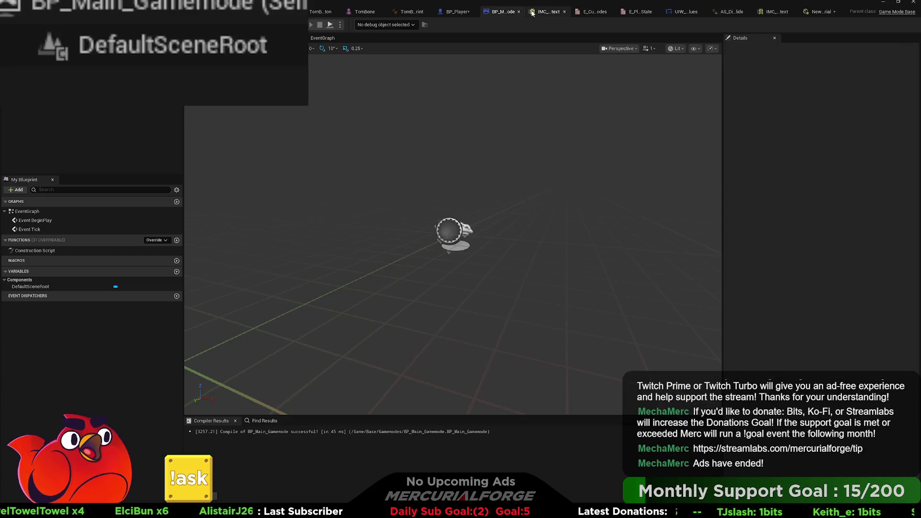
{"action": "left_click", "coordinate": [463, 12]}
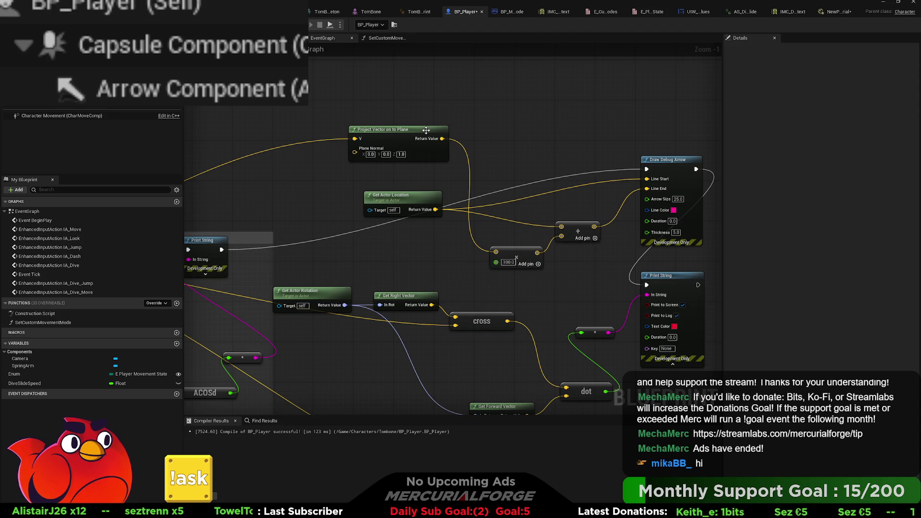
{"action": "mouse_move", "coordinate": [426, 130]}
{"action": "left_mouse_down"}
{"action": "mouse_move", "coordinate": [432, 196]}
{"action": "mouse_move", "coordinate": [456, 166]}
{"action": "mouse_move", "coordinate": [400, 121]}
{"action": "left_mouse_up"}
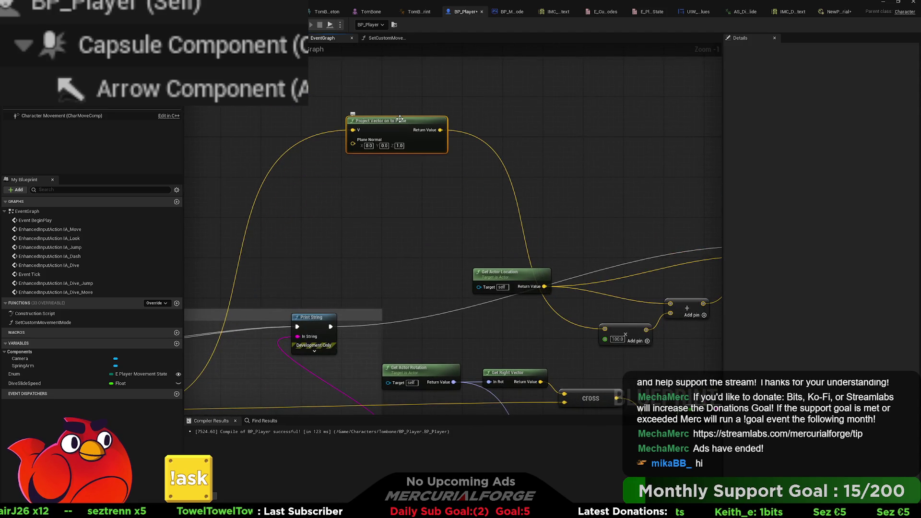
{"action": "key", "text": "c"}
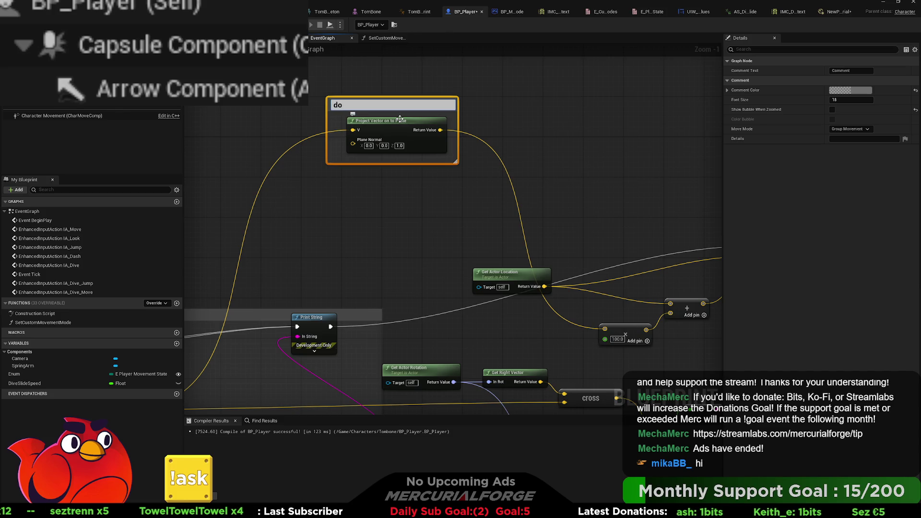
{"action": "type", "text": "Downhi"}
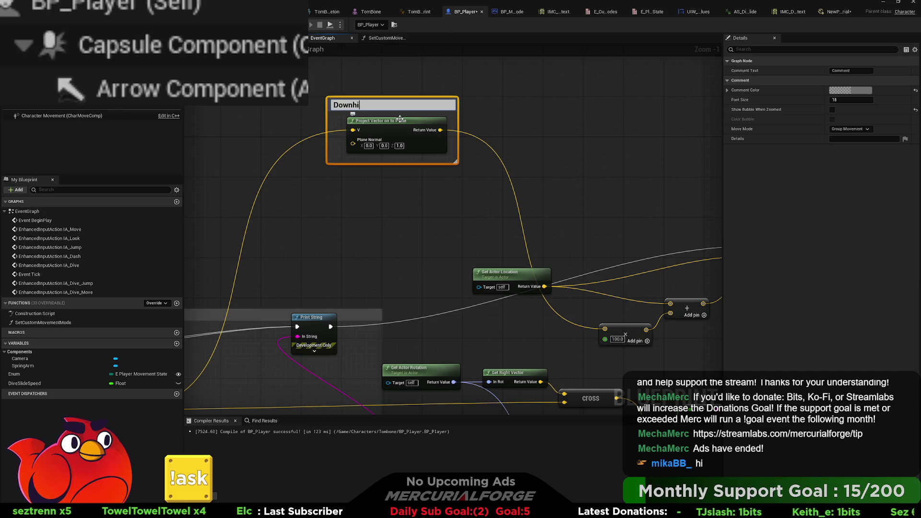
{"action": "type", "text": "ll direction"}
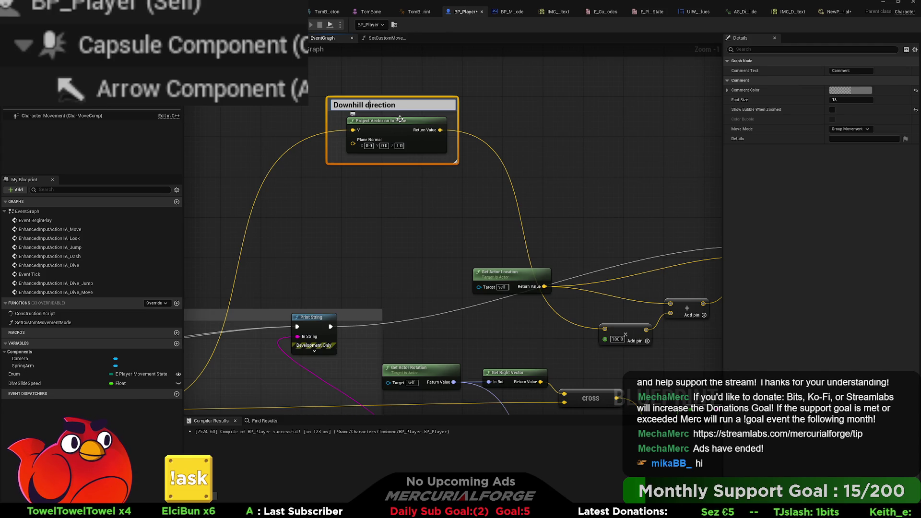
{"action": "key", "text": "Return"}
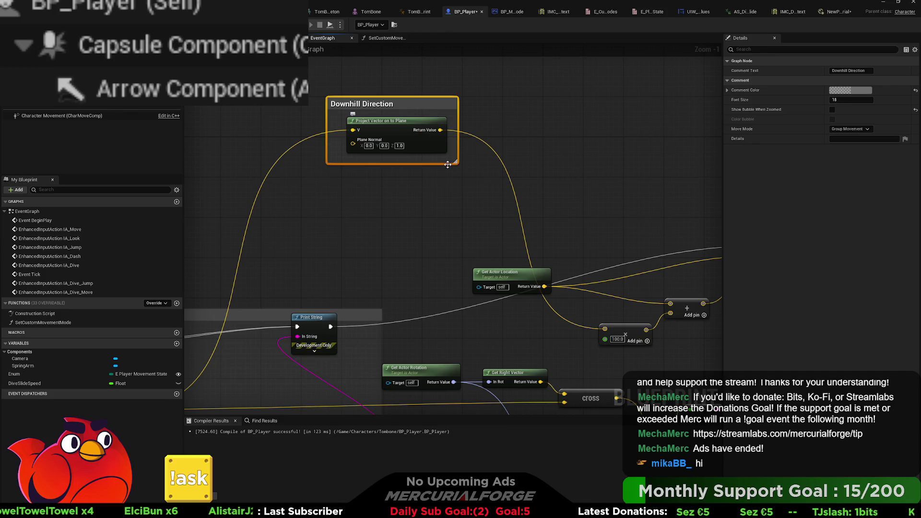
Wire the downhill direction output into Print String's In String via a conversion node.
{"action": "mouse_move", "coordinate": [425, 103]}
{"action": "left_mouse_down"}
{"action": "mouse_move", "coordinate": [386, 166]}
{"action": "mouse_move", "coordinate": [399, 169]}
{"action": "left_mouse_up"}
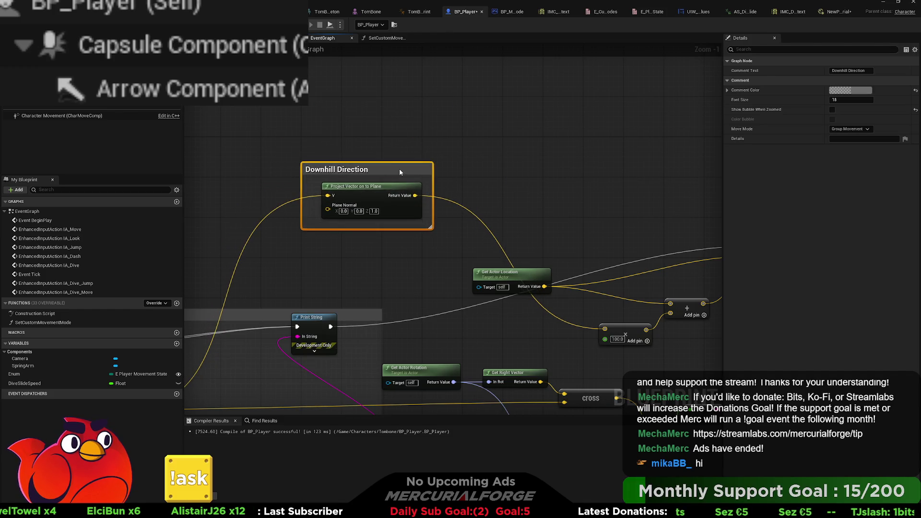
{"action": "left_click_drag", "start_coordinate": [425, 196], "coordinate": [387, 177]}
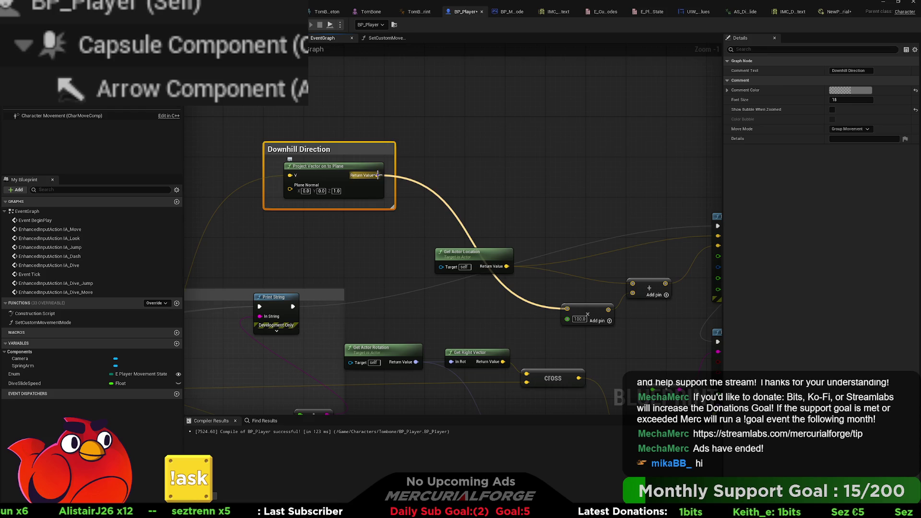
{"action": "mouse_move", "coordinate": [377, 175]}
{"action": "left_mouse_down"}
{"action": "mouse_move", "coordinate": [571, 311]}
{"action": "mouse_move", "coordinate": [544, 379]}
{"action": "mouse_move", "coordinate": [655, 392]}
{"action": "mouse_move", "coordinate": [699, 352]}
{"action": "left_mouse_up"}
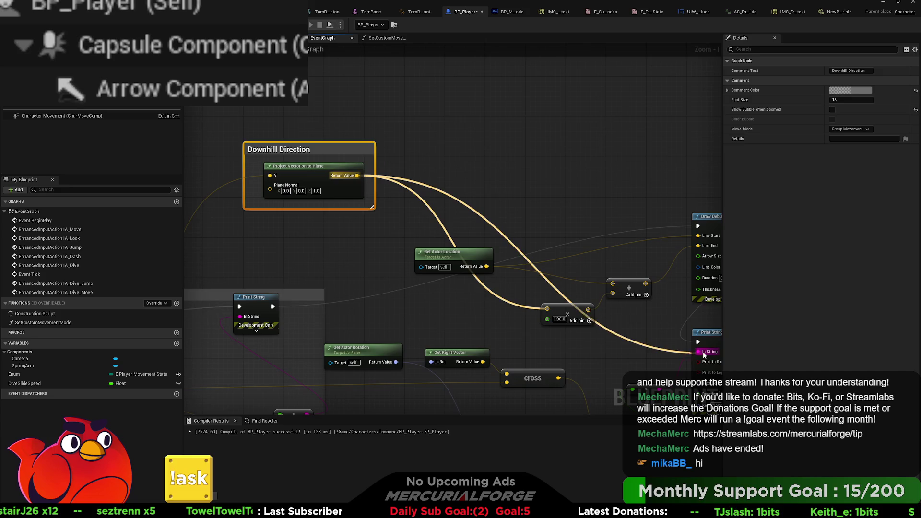
{"action": "left_click_drag", "start_coordinate": [501, 243], "coordinate": [456, 162]}
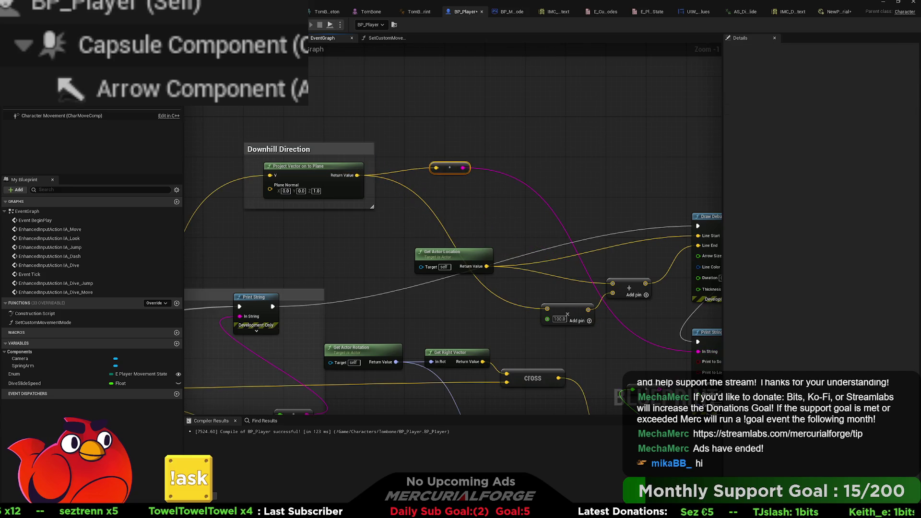
Play-test a slope leap printing downhill vectors, then delete the conversion node feeding Print String.
{"action": "key", "text": "alt+Tab"}
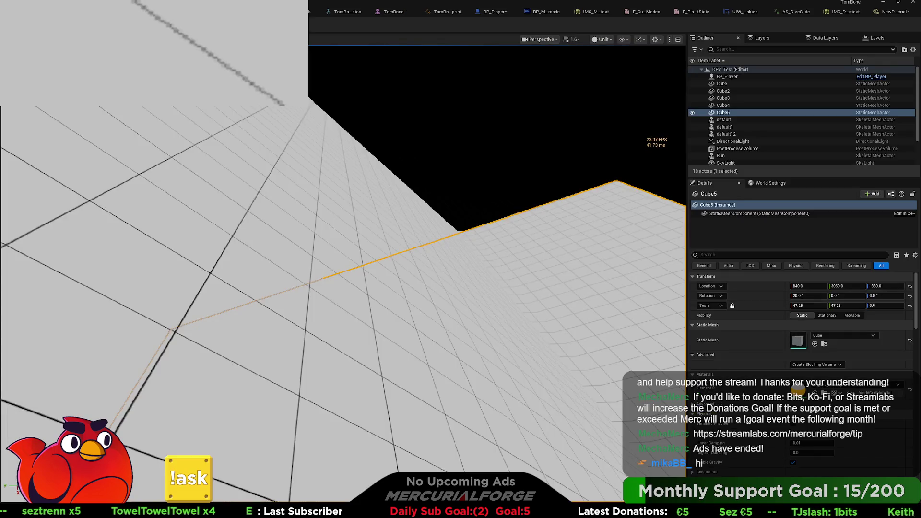
{"action": "key", "text": "alt+p"}
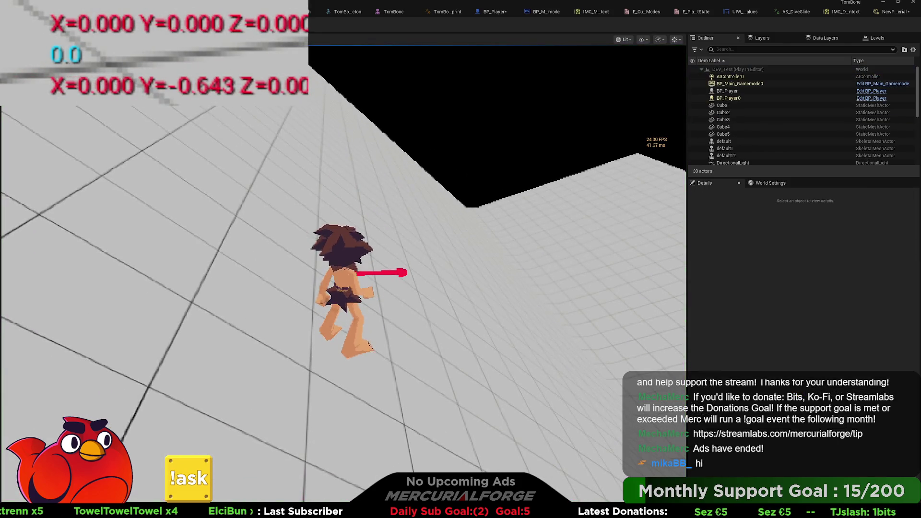
{"action": "key", "text": "space"}
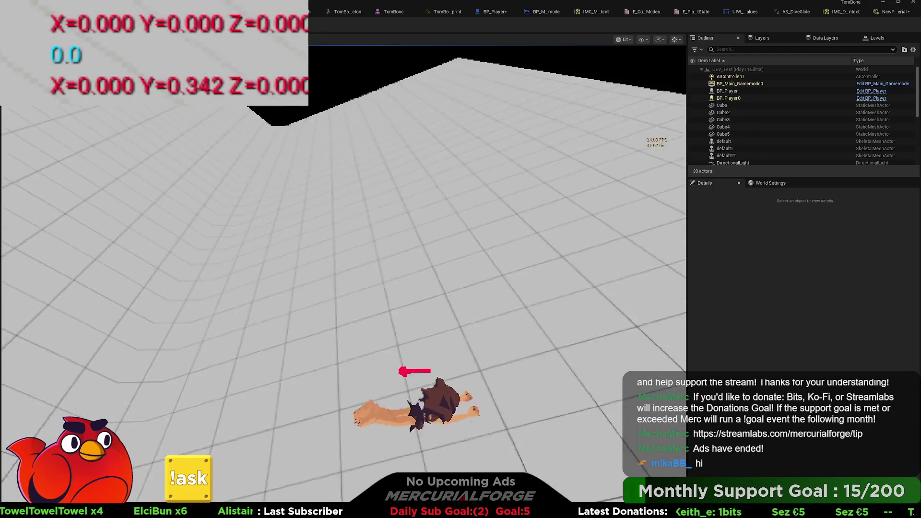
{"action": "key", "text": "Escape"}
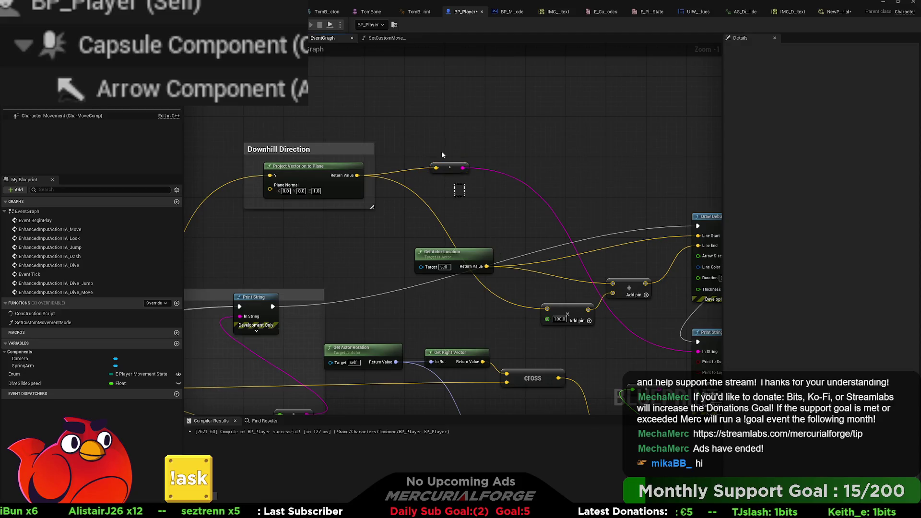
{"action": "key", "text": "Delete"}
{"action": "left_click_drag", "start_coordinate": [503, 215], "coordinate": [473, 155]}
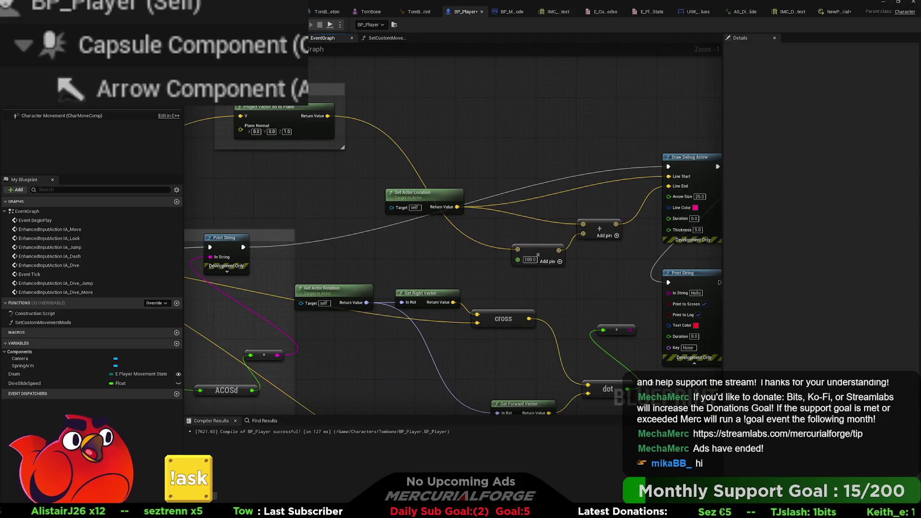
Wire the lower reroute into Print String's text and add a Dot Product node beside the Downhill Direction comment.
{"action": "left_click_drag", "start_coordinate": [629, 332], "coordinate": [671, 296]}
{"action": "mouse_move", "coordinate": [401, 159]}
{"action": "left_mouse_down"}
{"action": "mouse_move", "coordinate": [468, 188]}
{"action": "mouse_move", "coordinate": [494, 230]}
{"action": "mouse_move", "coordinate": [439, 213]}
{"action": "left_mouse_up"}
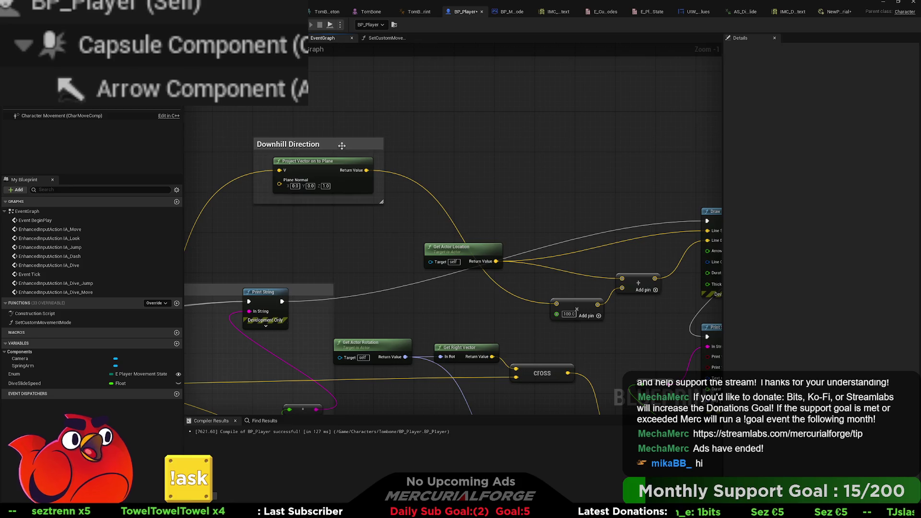
{"action": "left_click_drag", "start_coordinate": [342, 146], "coordinate": [370, 105]}
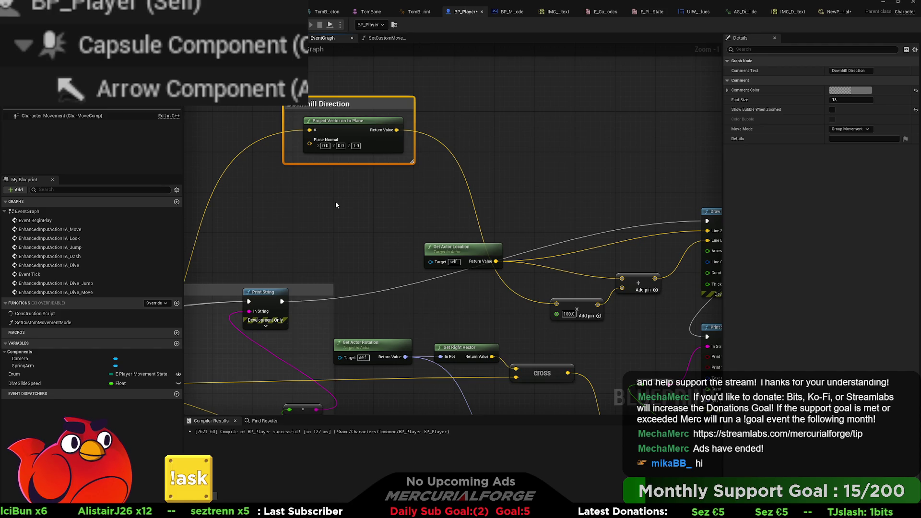
{"action": "key", "text": "ctrl+v"}
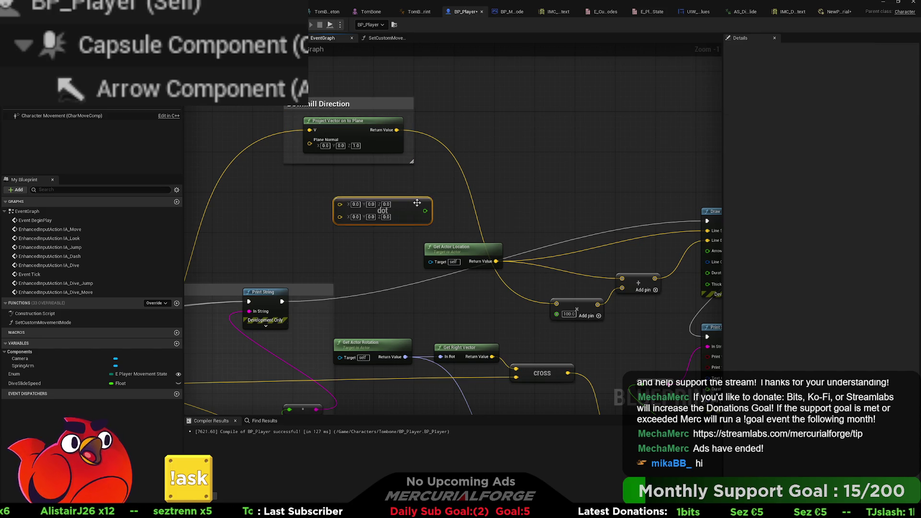
{"action": "left_click_drag", "start_coordinate": [419, 202], "coordinate": [544, 138]}
{"action": "left_click_drag", "start_coordinate": [464, 123], "coordinate": [453, 133]}
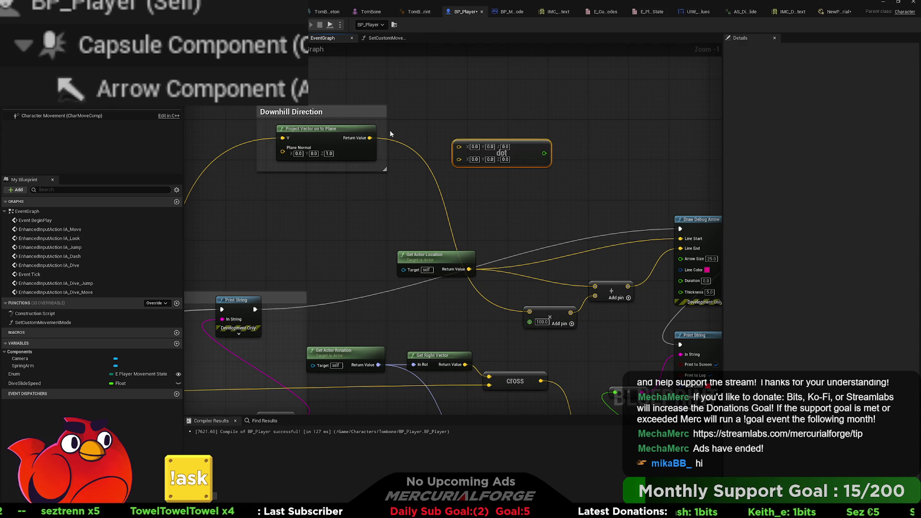
{"action": "left_click_drag", "start_coordinate": [352, 115], "coordinate": [378, 175]}
{"action": "left_click_drag", "start_coordinate": [329, 135], "coordinate": [359, 173]}
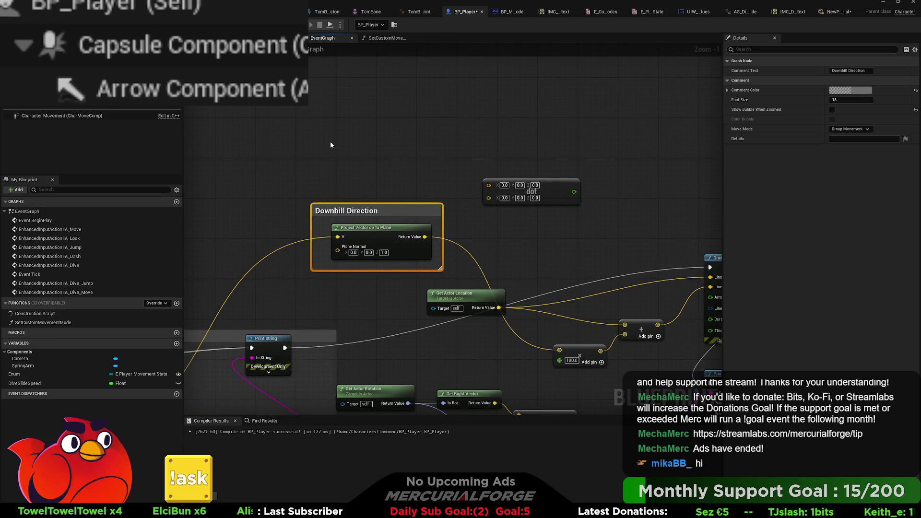
Feed normalized Get Velocity into the dot's A and the downhill direction into B, then return to the level.
{"action": "key", "text": "ctrl+v"}
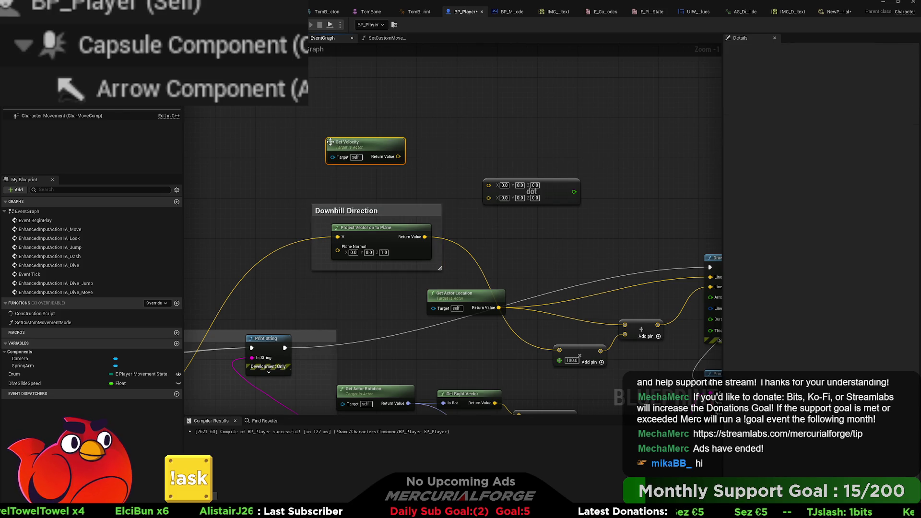
{"action": "left_click_drag", "start_coordinate": [369, 147], "coordinate": [390, 157]}
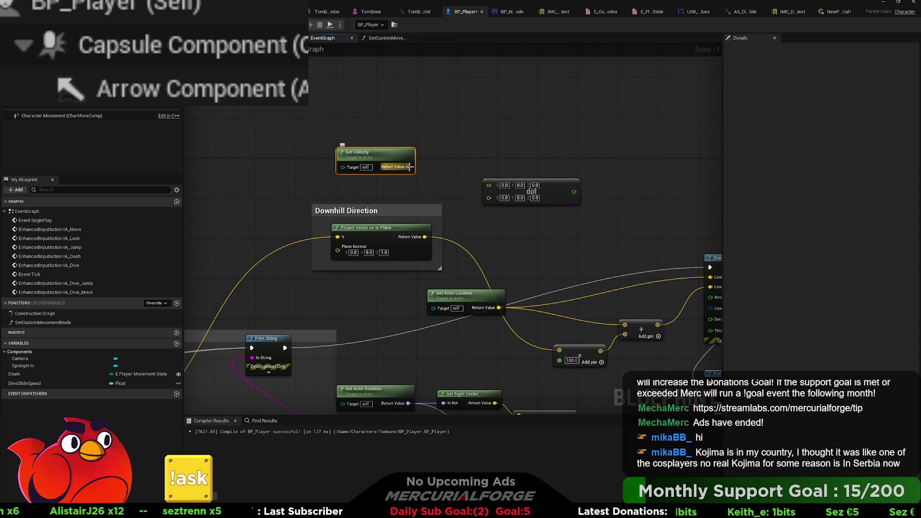
{"action": "mouse_move", "coordinate": [410, 170]}
{"action": "left_mouse_down"}
{"action": "mouse_move", "coordinate": [464, 141]}
{"action": "mouse_move", "coordinate": [444, 156]}
{"action": "mouse_move", "coordinate": [359, 161]}
{"action": "mouse_move", "coordinate": [380, 167]}
{"action": "left_mouse_up"}
{"action": "left_click_drag", "start_coordinate": [434, 172], "coordinate": [482, 188]}
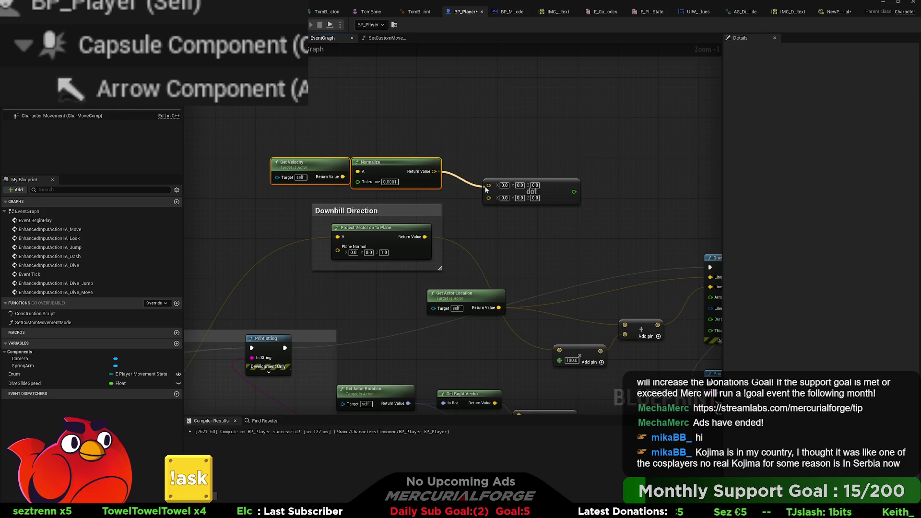
{"action": "mouse_move", "coordinate": [425, 237]}
{"action": "left_mouse_down"}
{"action": "mouse_move", "coordinate": [489, 192]}
{"action": "mouse_move", "coordinate": [465, 177]}
{"action": "mouse_move", "coordinate": [610, 370]}
{"action": "mouse_move", "coordinate": [572, 410]}
{"action": "mouse_move", "coordinate": [573, 387]}
{"action": "left_mouse_up"}
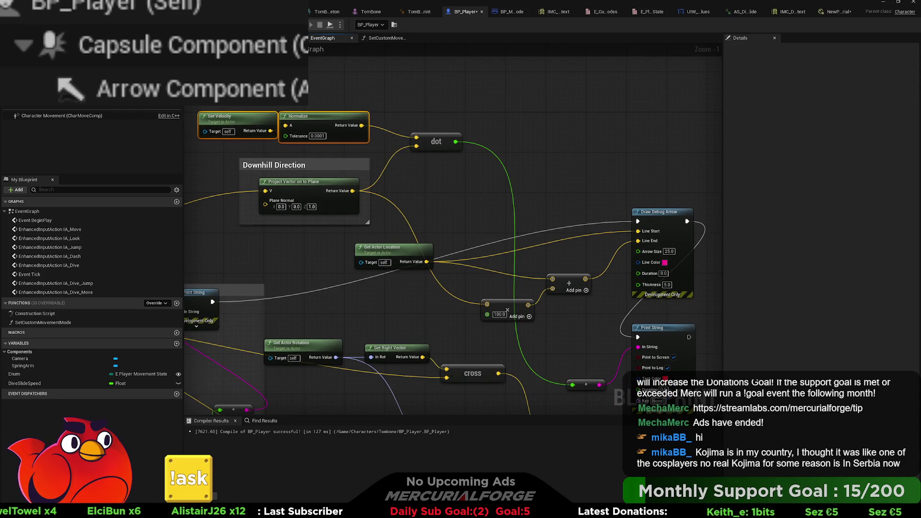
{"action": "key", "text": "alt+Tab"}
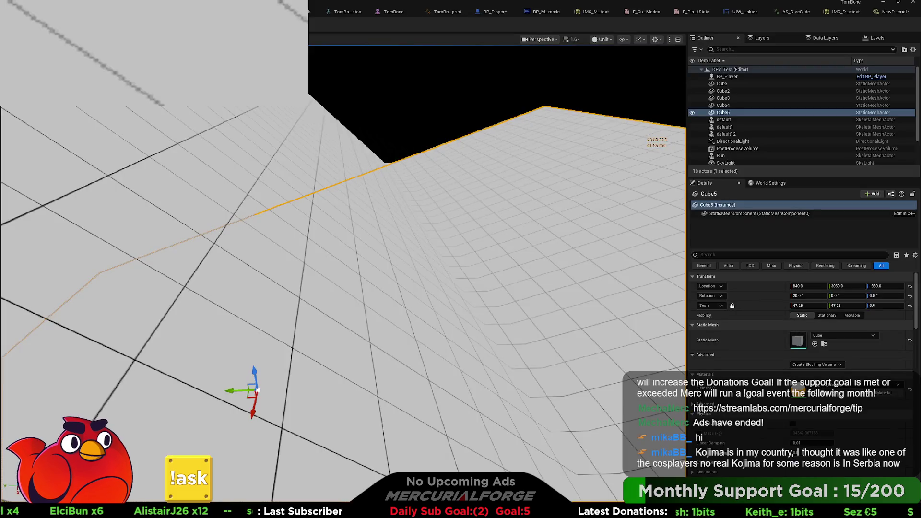
{"action": "key", "text": "alt+p"}
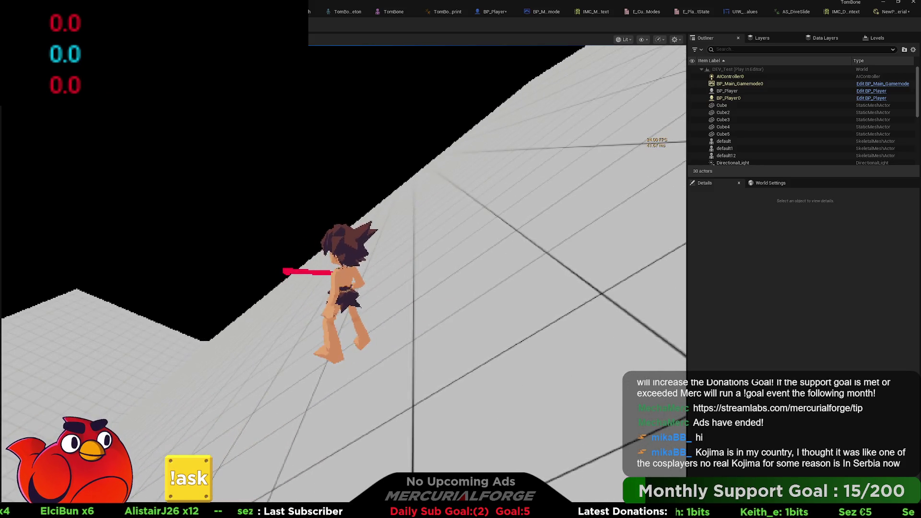
{"action": "key", "text": "Escape"}
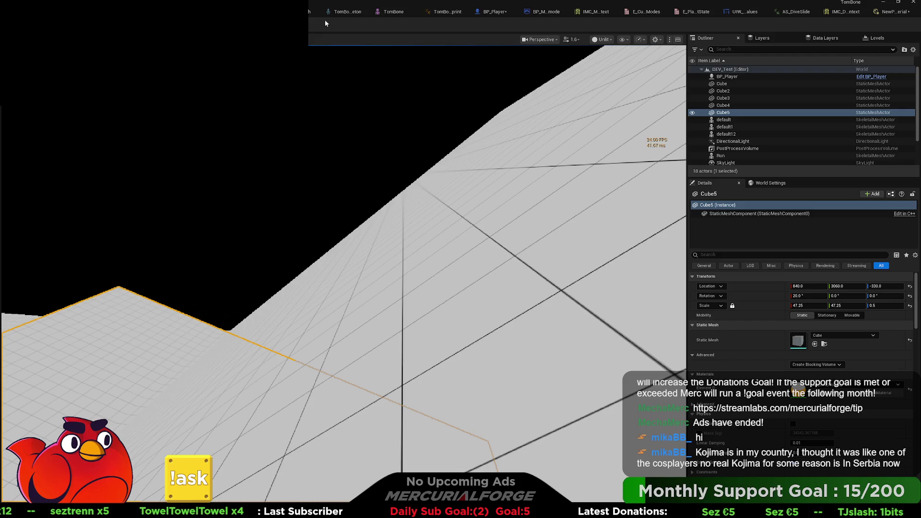
{"action": "key", "text": "alt+p"}
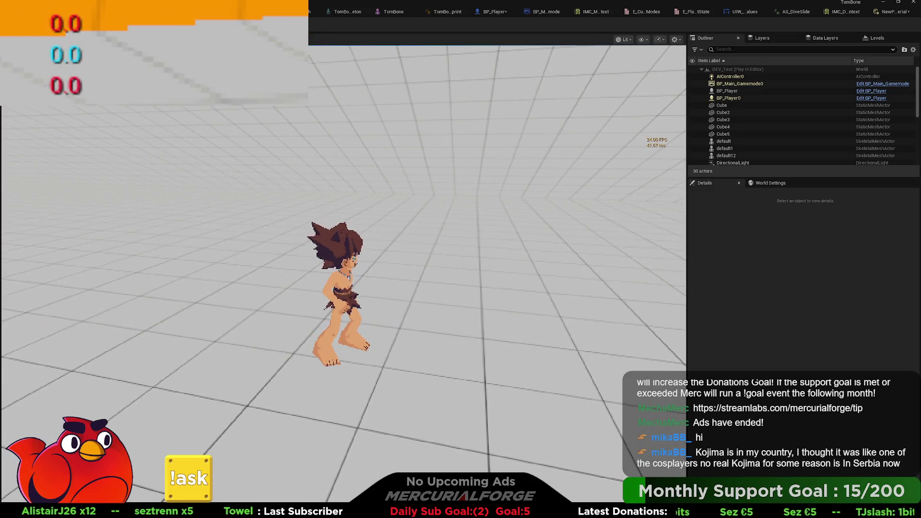
{"action": "key", "text": "Escape"}
{"action": "left_click_drag", "start_coordinate": [430, 166], "coordinate": [412, 236]}
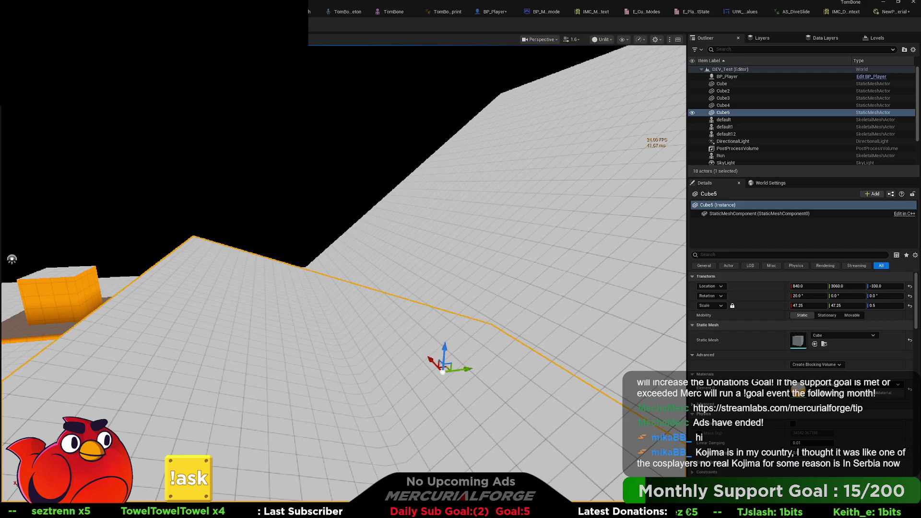
Delete the unused Get Forward Vector, its dot node, and the leftover debug arrow and add nodes.
{"action": "left_click", "coordinate": [498, 11]}
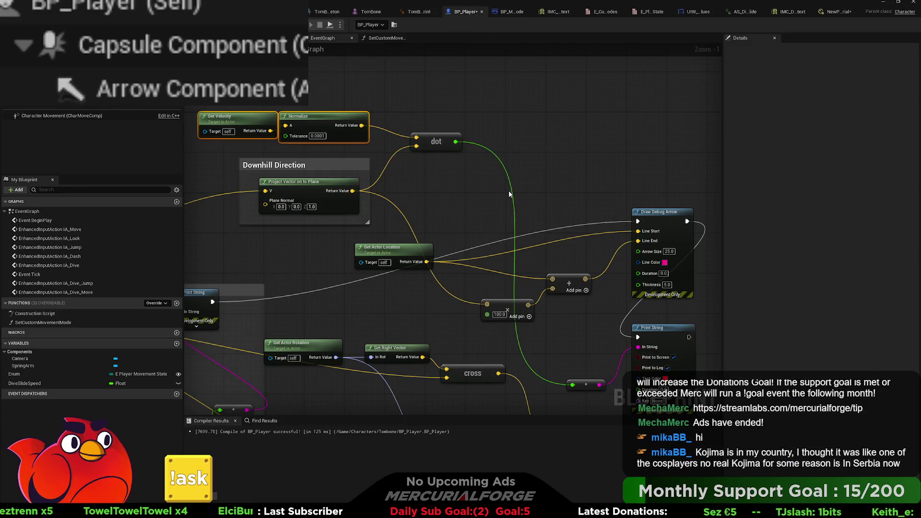
{"action": "scroll", "coordinate": [510, 192], "scroll_direction": "down", "scroll_amount": 3}
{"action": "left_click_drag", "start_coordinate": [580, 310], "coordinate": [720, 302]}
{"action": "mouse_move", "coordinate": [523, 323]}
{"action": "left_mouse_down"}
{"action": "mouse_move", "coordinate": [718, 275]}
{"action": "mouse_move", "coordinate": [538, 269]}
{"action": "mouse_move", "coordinate": [422, 298]}
{"action": "mouse_move", "coordinate": [453, 349]}
{"action": "left_mouse_up"}
{"action": "left_click", "coordinate": [459, 267]}
{"action": "key", "text": "Delete"}
{"action": "key", "text": "Delete"}
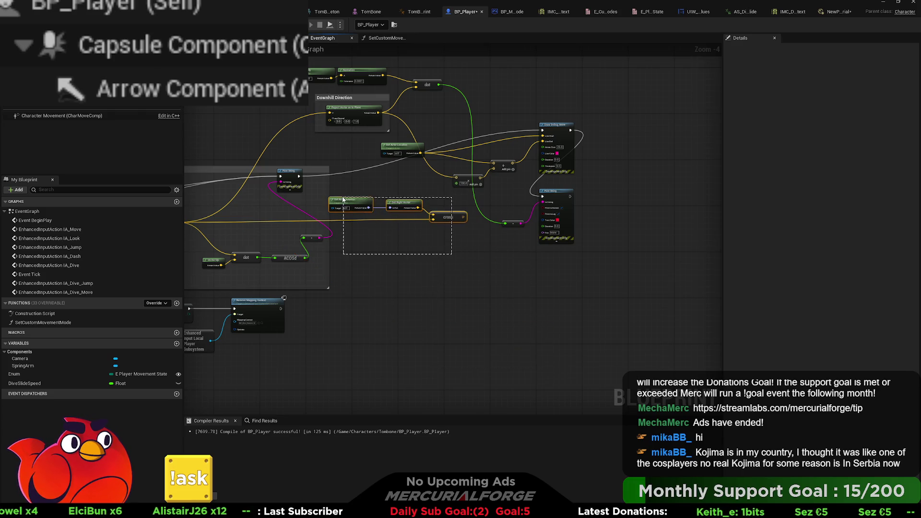
{"action": "left_click_drag", "start_coordinate": [386, 203], "coordinate": [426, 282]}
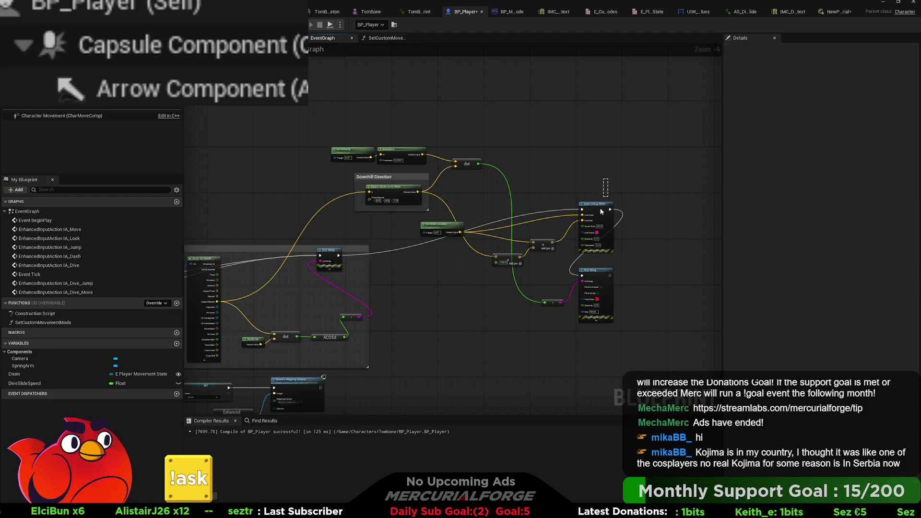
{"action": "mouse_move", "coordinate": [572, 248]}
{"action": "left_mouse_down"}
{"action": "mouse_move", "coordinate": [543, 255]}
{"action": "mouse_move", "coordinate": [525, 298]}
{"action": "left_mouse_up"}
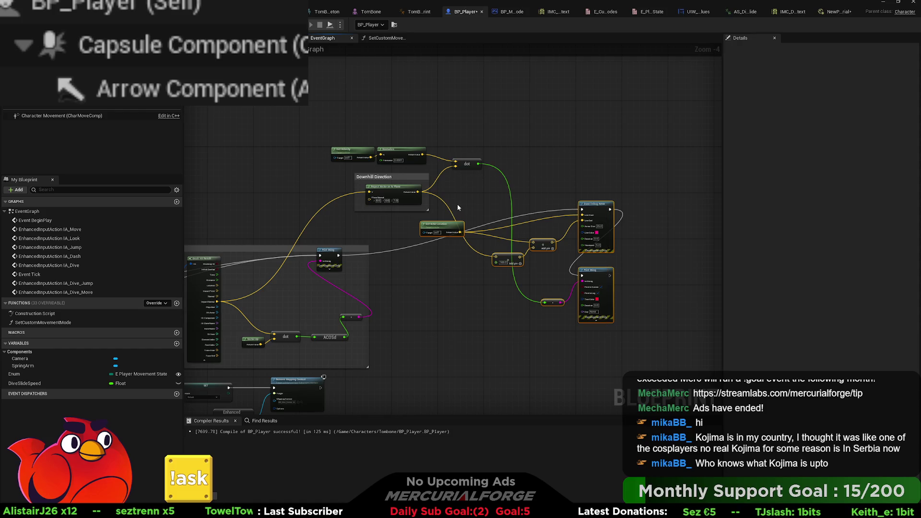
{"action": "key", "text": "Delete"}
Move the Downhill Direction group and the dot, ACOSd, Add and Print String cluster down and right.
{"action": "mouse_move", "coordinate": [472, 208]}
{"action": "left_mouse_down"}
{"action": "mouse_move", "coordinate": [336, 144]}
{"action": "mouse_move", "coordinate": [407, 276]}
{"action": "left_mouse_up"}
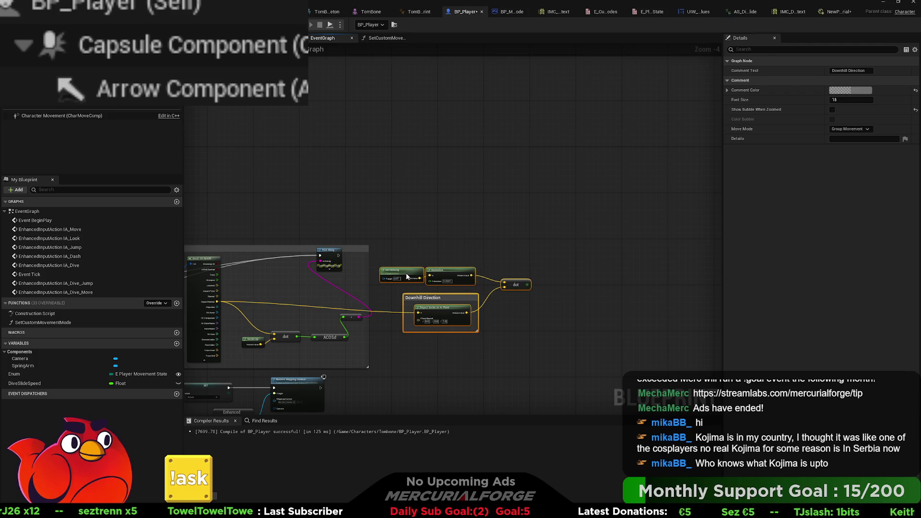
{"action": "left_click_drag", "start_coordinate": [336, 325], "coordinate": [444, 274]}
{"action": "mouse_move", "coordinate": [465, 314]}
{"action": "left_mouse_down"}
{"action": "mouse_move", "coordinate": [384, 285]}
{"action": "mouse_move", "coordinate": [367, 230]}
{"action": "left_mouse_up"}
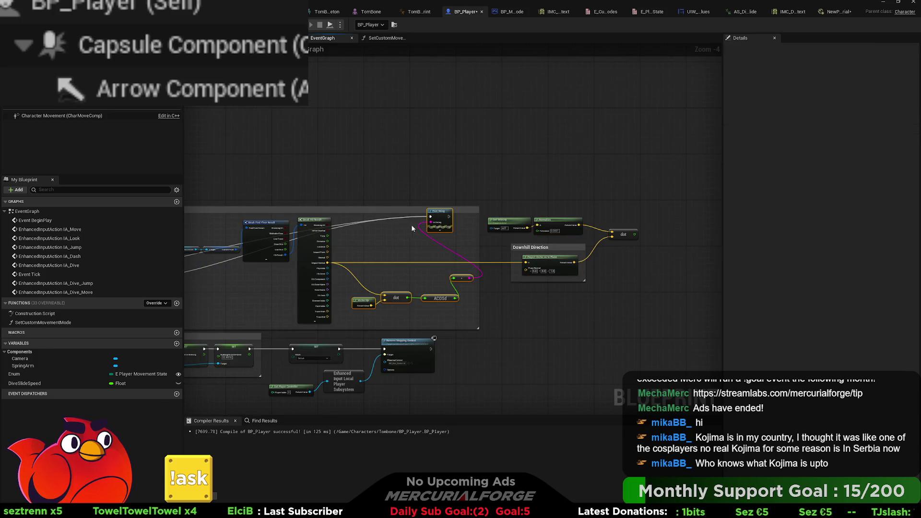
{"action": "mouse_move", "coordinate": [437, 213]}
{"action": "left_mouse_down"}
{"action": "mouse_move", "coordinate": [600, 279]}
{"action": "mouse_move", "coordinate": [607, 299]}
{"action": "left_mouse_up"}
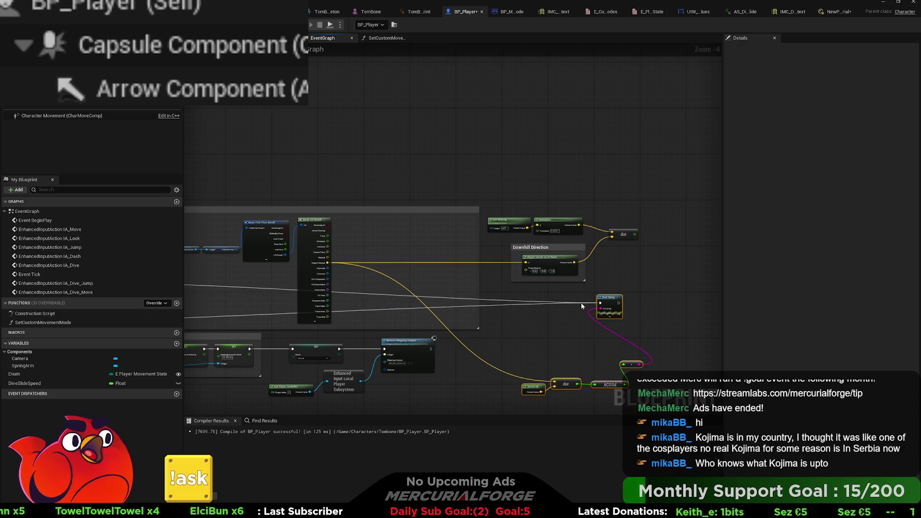
{"action": "left_click", "coordinate": [542, 292]}
Stretch the Floor angle comment around the Downhill Direction nodes and tuck the dot node beside Normalize.
{"action": "left_click_drag", "start_coordinate": [485, 289], "coordinate": [612, 348]}
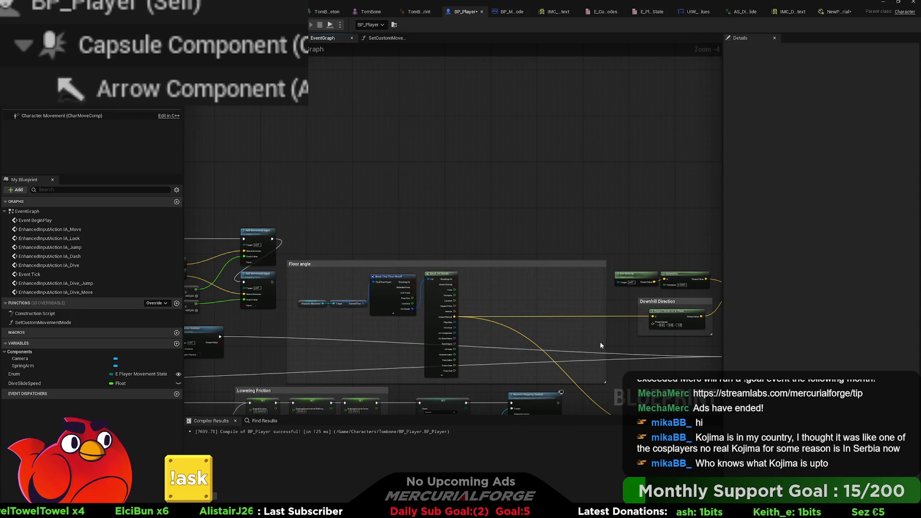
{"action": "mouse_move", "coordinate": [498, 265]}
{"action": "left_mouse_down"}
{"action": "mouse_move", "coordinate": [505, 246]}
{"action": "mouse_move", "coordinate": [604, 260]}
{"action": "left_mouse_up"}
{"action": "mouse_move", "coordinate": [604, 260]}
{"action": "left_mouse_down"}
{"action": "mouse_move", "coordinate": [385, 198]}
{"action": "mouse_move", "coordinate": [447, 206]}
{"action": "mouse_move", "coordinate": [391, 203]}
{"action": "left_mouse_up"}
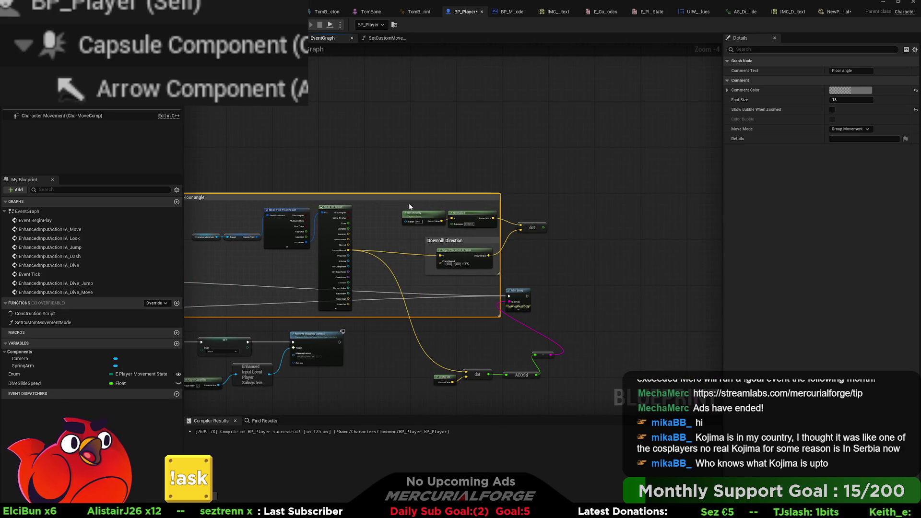
{"action": "left_click", "coordinate": [432, 240]}
{"action": "left_click_drag", "start_coordinate": [466, 243], "coordinate": [425, 241]}
{"action": "left_click_drag", "start_coordinate": [537, 232], "coordinate": [491, 230]}
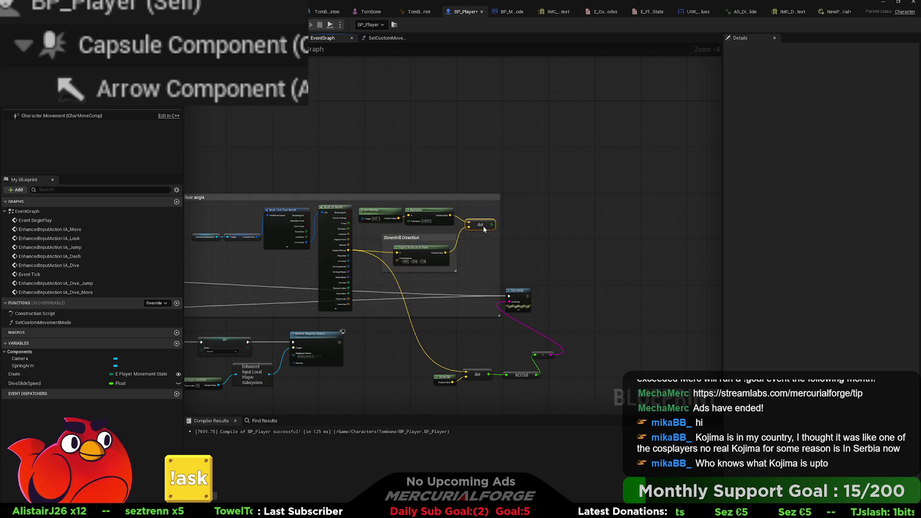
{"action": "left_click", "coordinate": [476, 204]}
Look over the rest of the graph, then centre on the dot node and drag out from its result.
{"action": "mouse_move", "coordinate": [476, 194]}
{"action": "left_mouse_down"}
{"action": "mouse_move", "coordinate": [540, 192]}
{"action": "mouse_move", "coordinate": [503, 202]}
{"action": "mouse_move", "coordinate": [540, 161]}
{"action": "left_mouse_up"}
{"action": "mouse_move", "coordinate": [495, 249]}
{"action": "left_mouse_down"}
{"action": "mouse_move", "coordinate": [526, 229]}
{"action": "mouse_move", "coordinate": [720, 206]}
{"action": "left_mouse_up"}
{"action": "left_click_drag", "start_coordinate": [205, 379], "coordinate": [310, 383]}
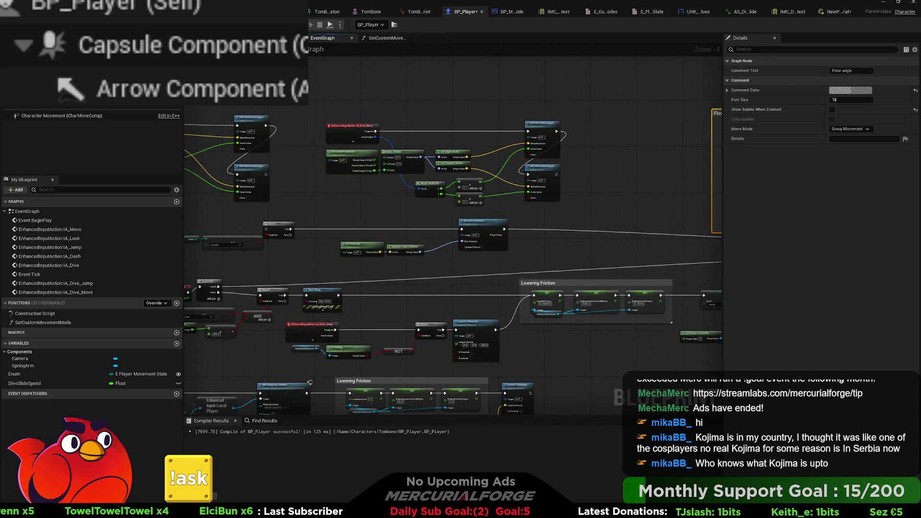
{"action": "left_click_drag", "start_coordinate": [710, 255], "coordinate": [509, 276]}
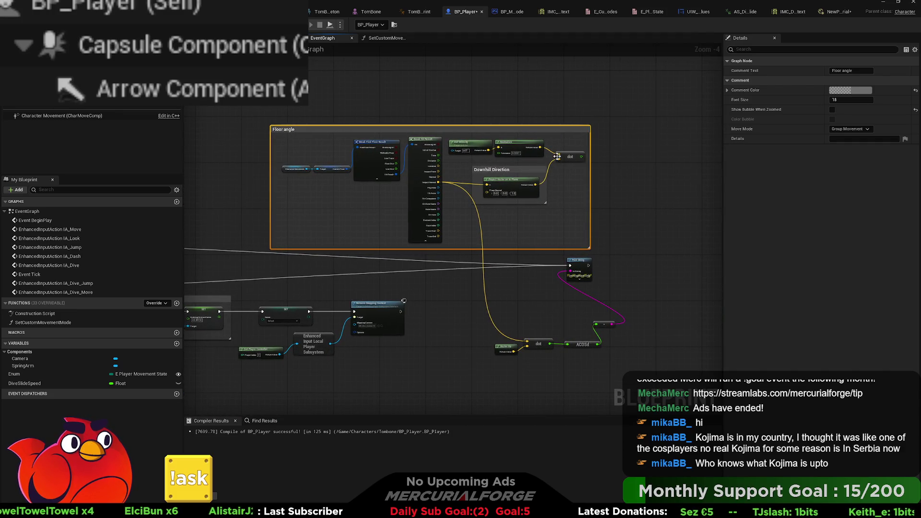
{"action": "left_click_drag", "start_coordinate": [379, 266], "coordinate": [351, 272]}
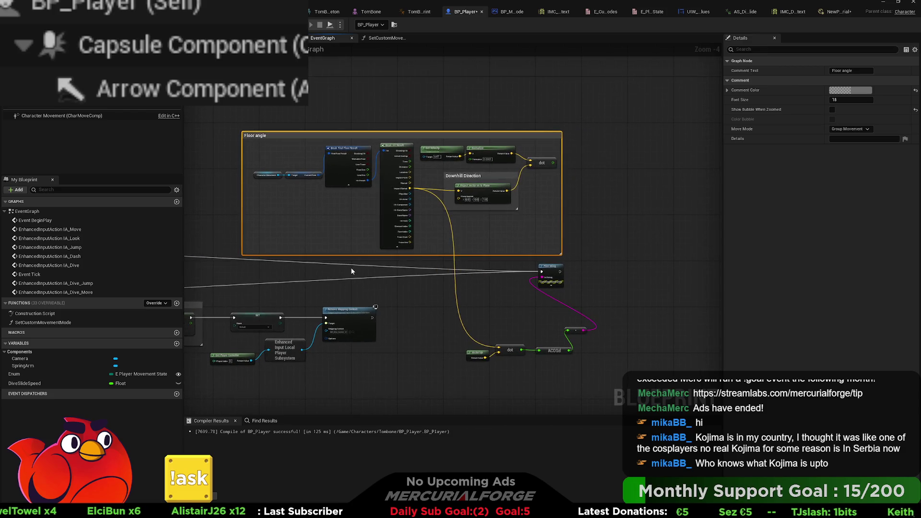
{"action": "mouse_move", "coordinate": [539, 208]}
{"action": "left_mouse_down"}
{"action": "mouse_move", "coordinate": [496, 228]}
{"action": "mouse_move", "coordinate": [452, 229]}
{"action": "mouse_move", "coordinate": [495, 227]}
{"action": "left_mouse_up"}
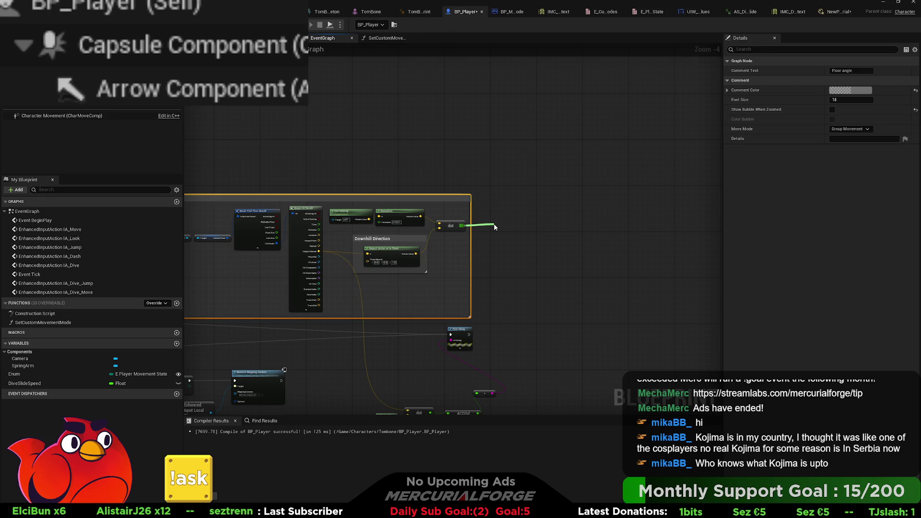
{"action": "left_click_drag", "start_coordinate": [512, 262], "coordinate": [511, 265]}
Promote the dot product result to a float variable and rename it AngularResistance.
{"action": "left_click", "coordinate": [512, 264]}
{"action": "scroll", "coordinate": [510, 254], "scroll_direction": "up", "scroll_amount": 5}
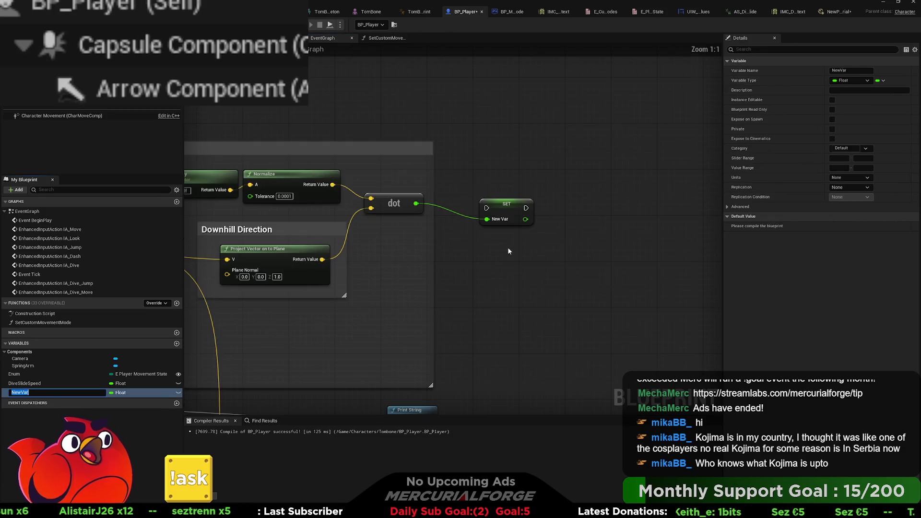
{"action": "type", "text": "A"}
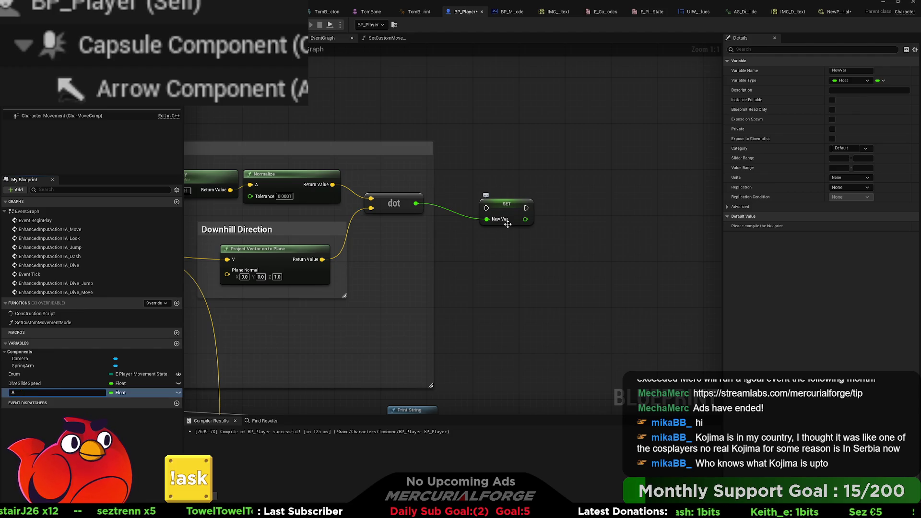
{"action": "type", "text": "gular"}
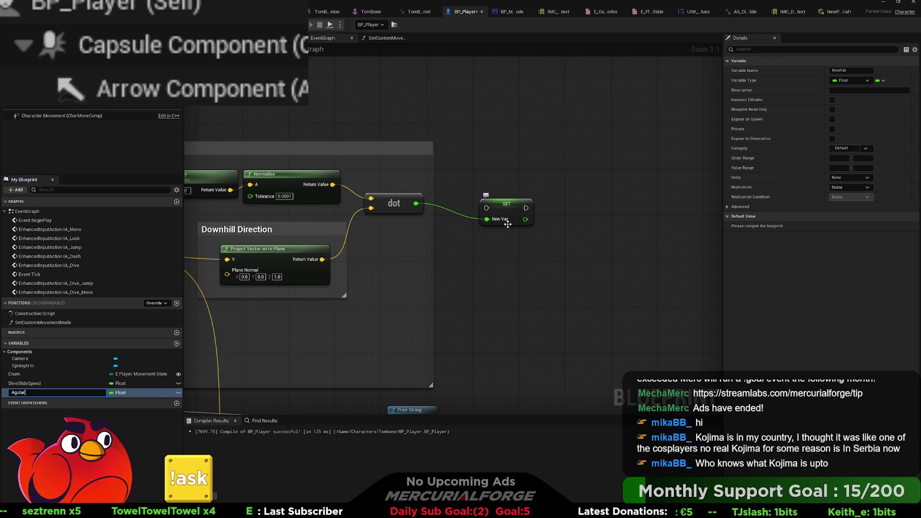
{"action": "key", "text": "BackSpace"}
{"action": "key", "text": "BackSpace"}
{"action": "type", "text": "n"}
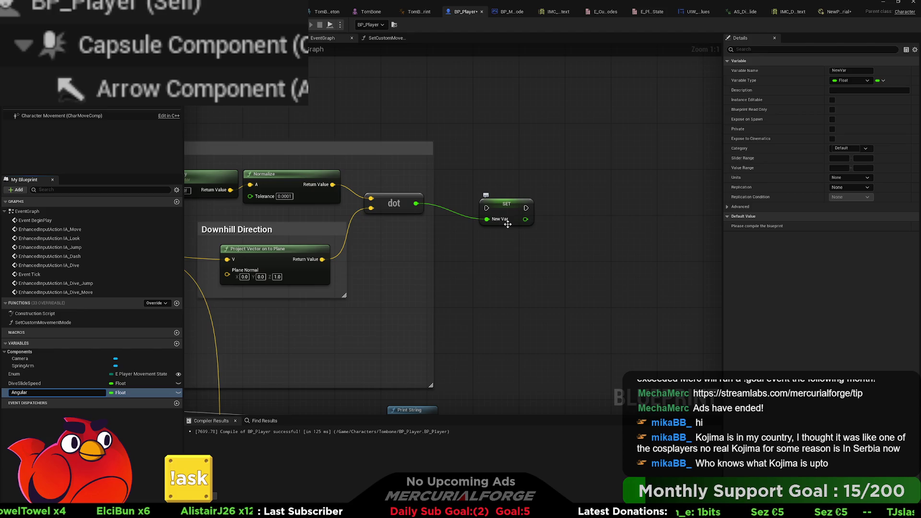
{"action": "type", "text": "Resistance"}
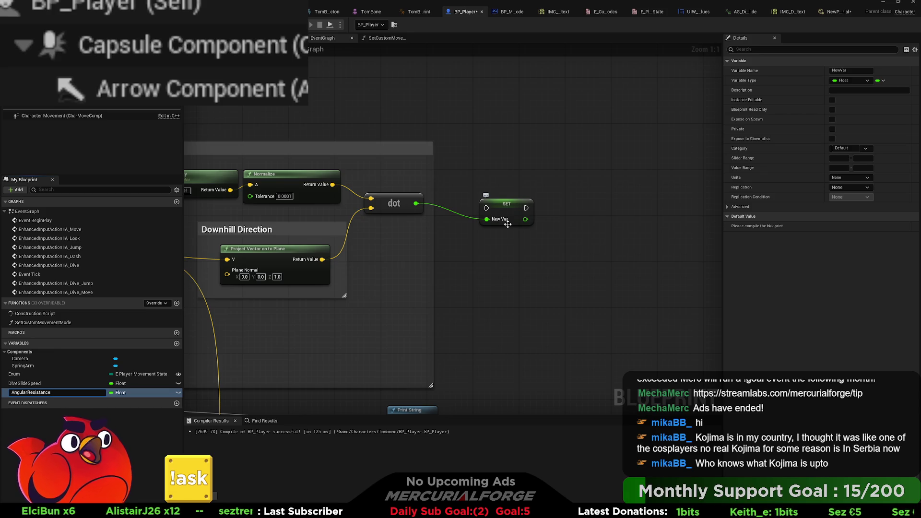
{"action": "key", "text": "Return"}
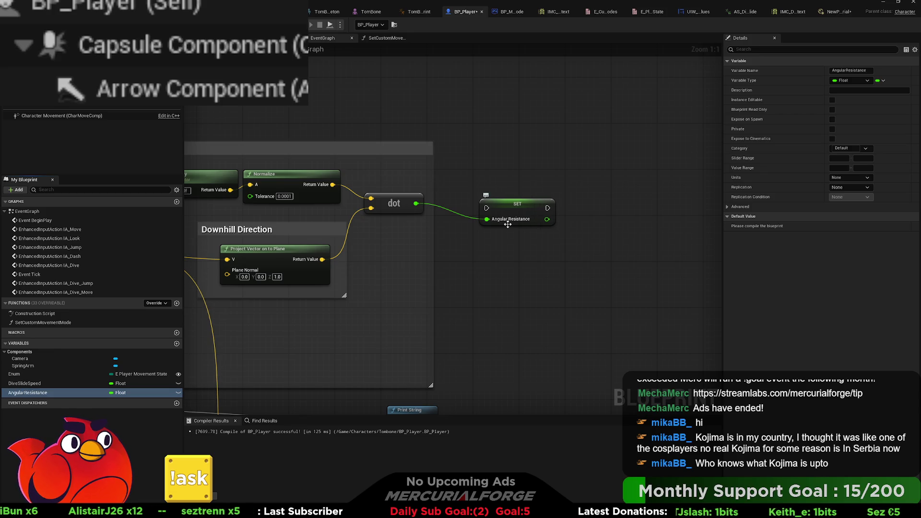
{"action": "scroll", "coordinate": [508, 225], "scroll_direction": "down", "scroll_amount": 2}
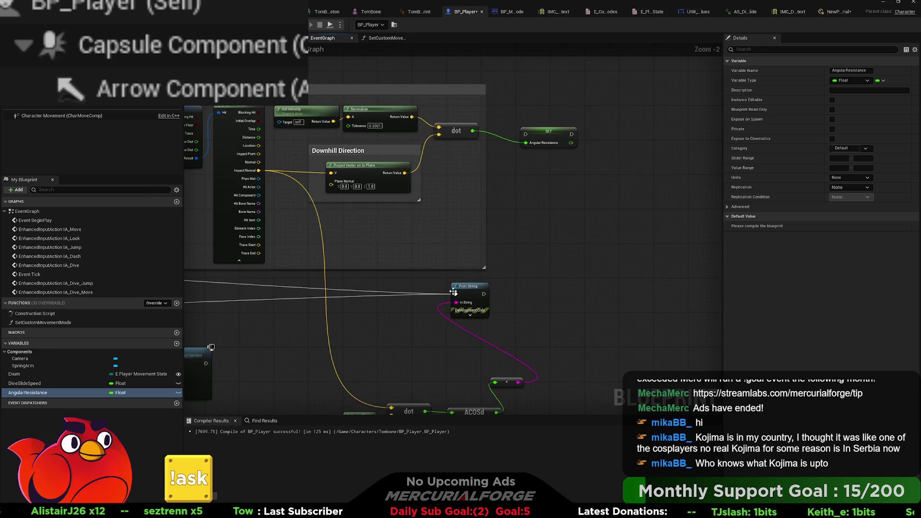
Route execution through the AngularResistance setter before Print String and move the forward-vector dive speed nodes lower.
{"action": "mouse_move", "coordinate": [456, 294]}
{"action": "left_mouse_down", "text": "ctrl"}
{"action": "mouse_move", "coordinate": [391, 146]}
{"action": "mouse_move", "coordinate": [538, 137]}
{"action": "mouse_move", "coordinate": [543, 127]}
{"action": "left_mouse_up", "text": "ctrl"}
{"action": "scroll", "coordinate": [441, 196], "scroll_direction": "down", "scroll_amount": 6}
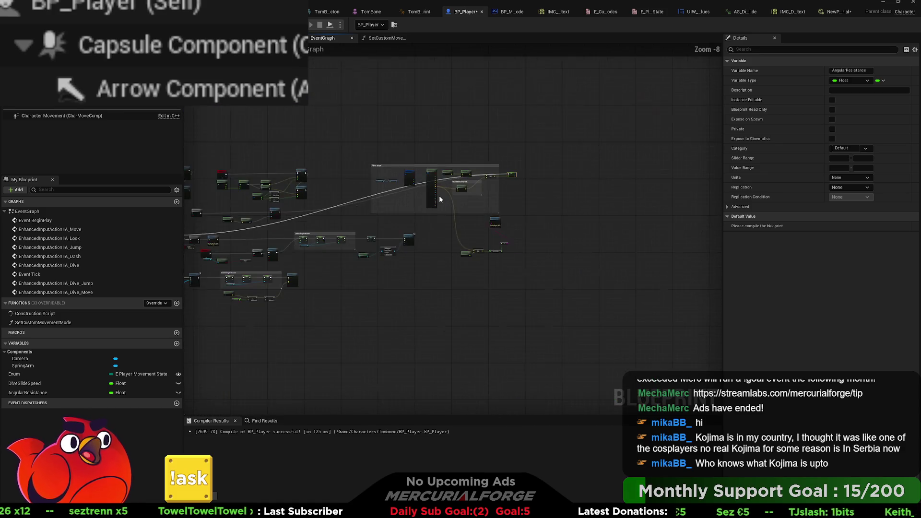
{"action": "scroll", "coordinate": [294, 240], "scroll_direction": "up", "scroll_amount": 5}
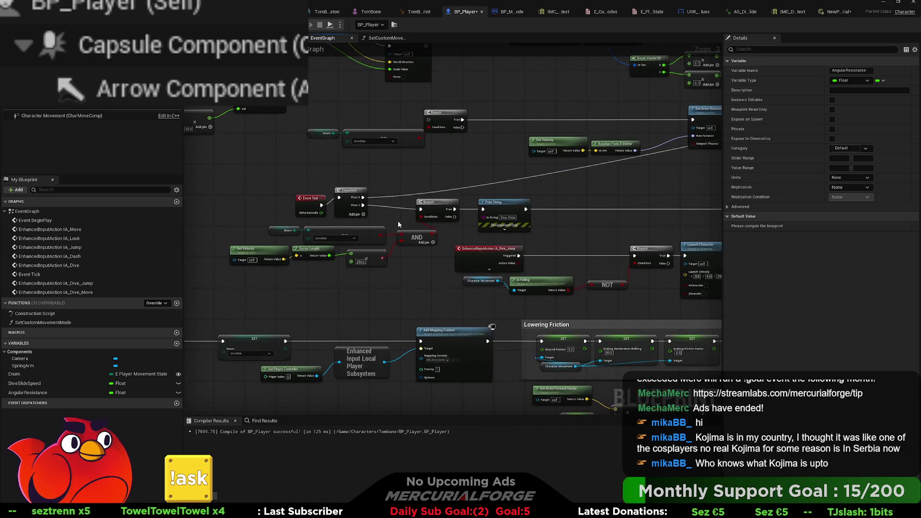
{"action": "mouse_move", "coordinate": [366, 255]}
{"action": "left_mouse_down"}
{"action": "mouse_move", "coordinate": [280, 229]}
{"action": "mouse_move", "coordinate": [191, 122]}
{"action": "left_mouse_up"}
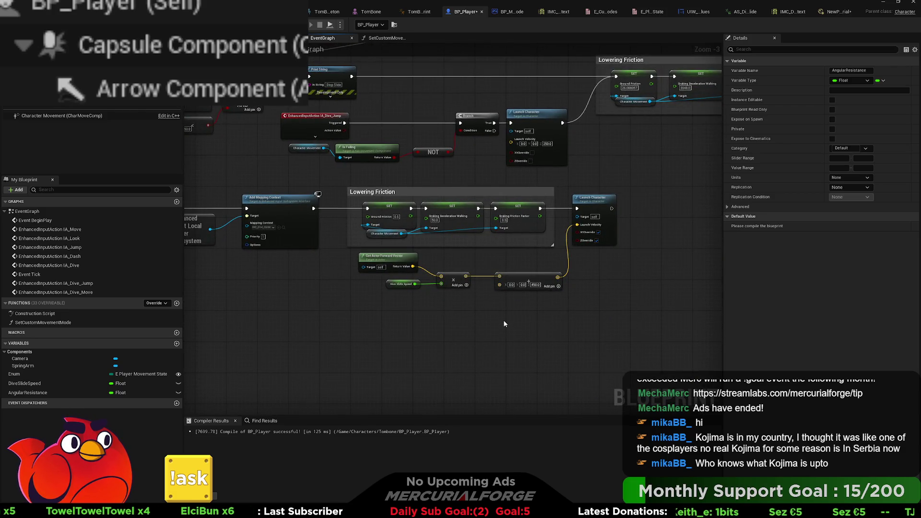
{"action": "left_click_drag", "start_coordinate": [529, 295], "coordinate": [357, 250]}
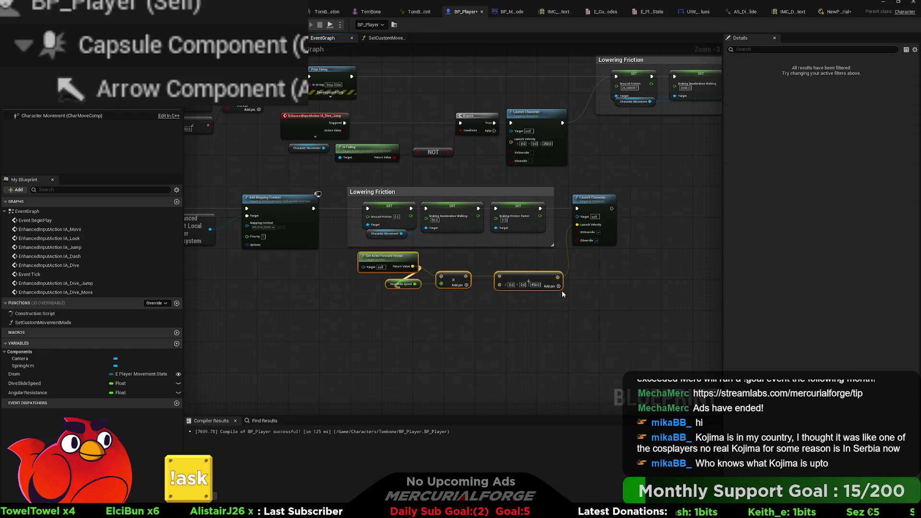
{"action": "left_click_drag", "start_coordinate": [388, 264], "coordinate": [388, 287]}
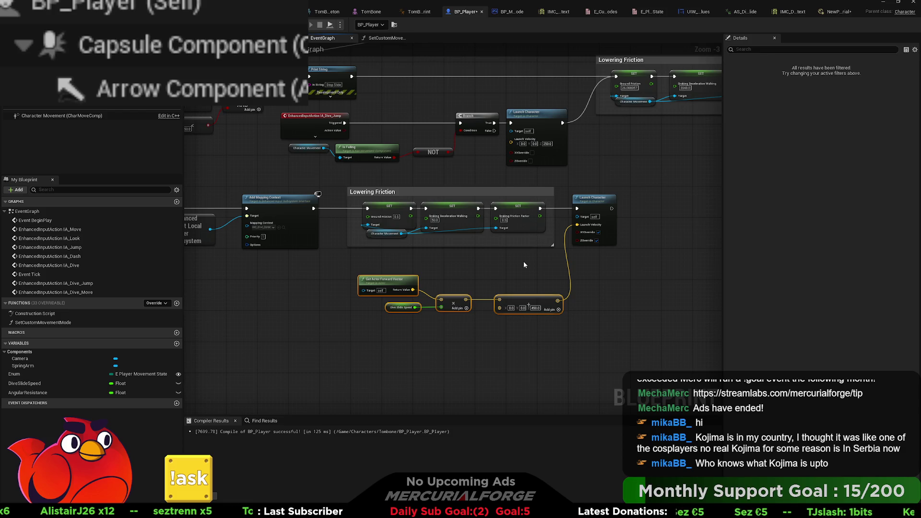
Select both Add Movement Input nodes in the IA_Move graph.
{"action": "mouse_move", "coordinate": [540, 153]}
{"action": "left_mouse_down"}
{"action": "mouse_move", "coordinate": [474, 283]}
{"action": "mouse_move", "coordinate": [377, 364]}
{"action": "mouse_move", "coordinate": [508, 242]}
{"action": "mouse_move", "coordinate": [542, 150]}
{"action": "mouse_move", "coordinate": [586, 117]}
{"action": "left_mouse_up"}
{"action": "left_click_drag", "start_coordinate": [490, 132], "coordinate": [440, 115]}
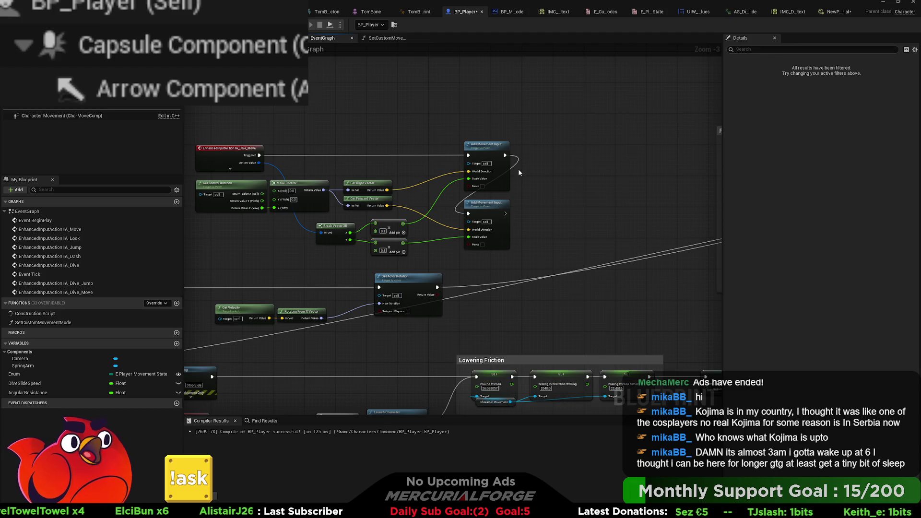
{"action": "left_click_drag", "start_coordinate": [513, 183], "coordinate": [482, 238]}
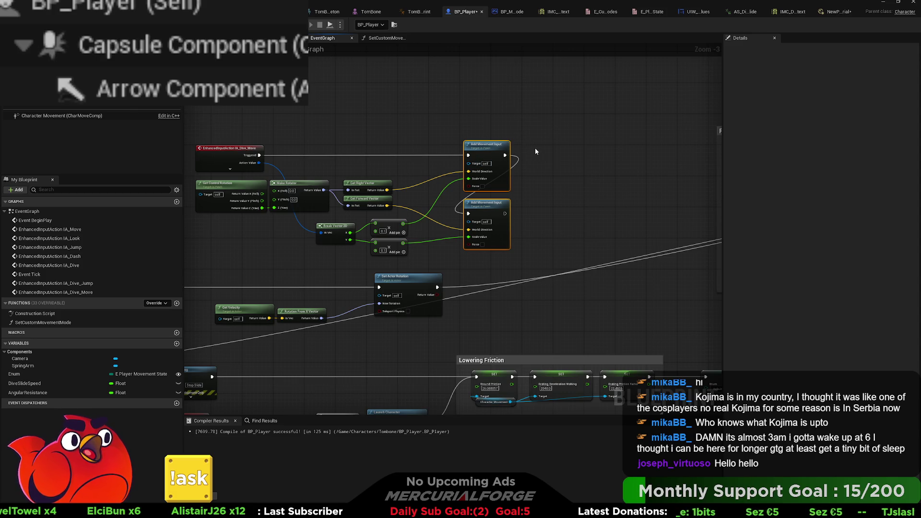
{"action": "left_click_drag", "start_coordinate": [557, 143], "coordinate": [493, 225]}
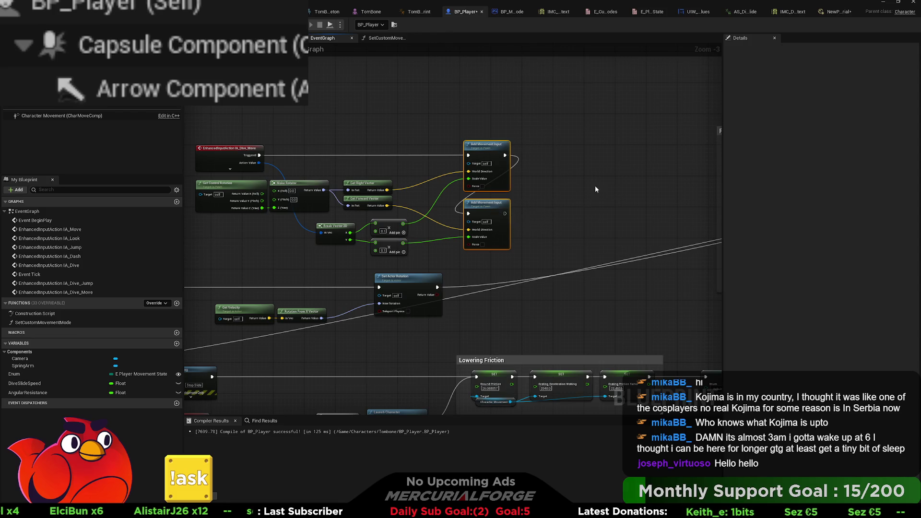
Paste copies of the Add Movement Input nodes after the AngularResistance setter and chain the first one to it.
{"action": "left_click_drag", "start_coordinate": [595, 189], "coordinate": [209, 207]}
{"action": "left_click_drag", "start_coordinate": [563, 110], "coordinate": [368, 110]}
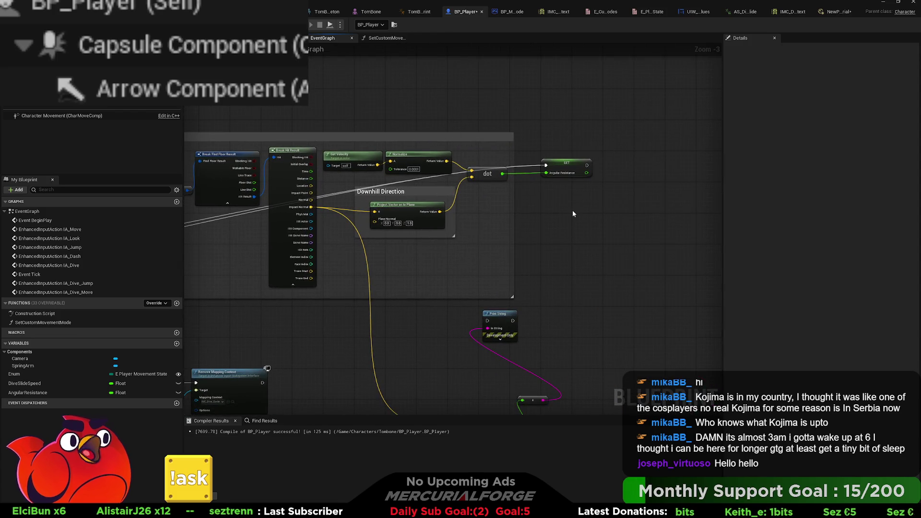
{"action": "left_click_drag", "start_coordinate": [572, 210], "coordinate": [522, 298]}
{"action": "left_click_drag", "start_coordinate": [488, 227], "coordinate": [514, 202]}
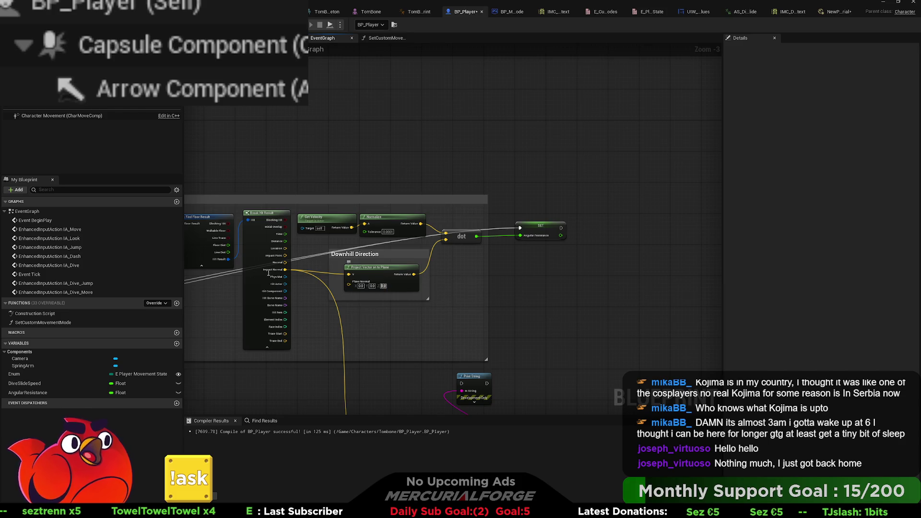
{"action": "left_click_drag", "start_coordinate": [508, 281], "coordinate": [504, 275]}
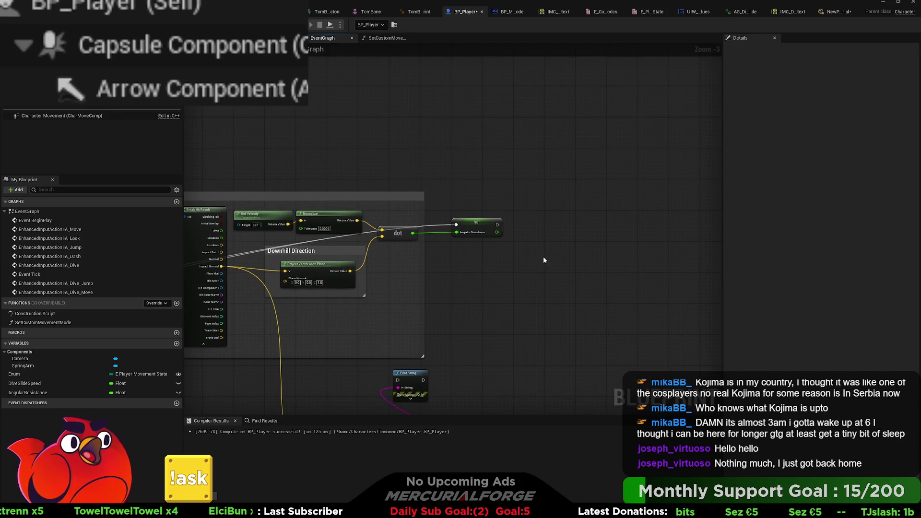
{"action": "key", "text": "ctrl+v"}
{"action": "mouse_move", "coordinate": [565, 225]}
{"action": "left_mouse_down"}
{"action": "mouse_move", "coordinate": [586, 205]}
{"action": "mouse_move", "coordinate": [567, 219]}
{"action": "left_mouse_up"}
{"action": "left_click_drag", "start_coordinate": [497, 224], "coordinate": [550, 228]}
{"action": "left_click", "coordinate": [643, 276]}
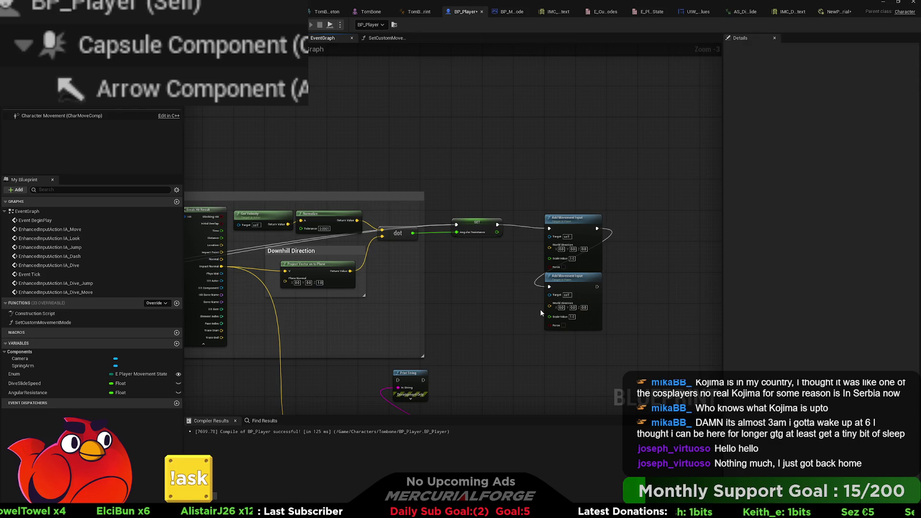
Delete the duplicate, then wire the downhill direction to World Direction and Angular Resistance to Scale Value.
{"action": "left_click", "coordinate": [554, 278]}
{"action": "key", "text": "Delete"}
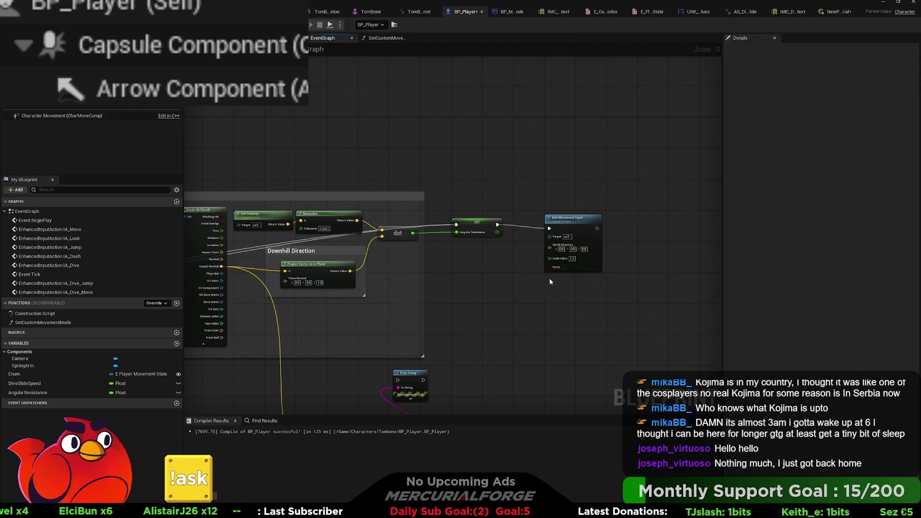
{"action": "scroll", "coordinate": [362, 274], "scroll_direction": "up", "scroll_amount": 1}
{"action": "mouse_move", "coordinate": [351, 271]}
{"action": "left_mouse_down"}
{"action": "mouse_move", "coordinate": [536, 271]}
{"action": "mouse_move", "coordinate": [572, 245]}
{"action": "left_mouse_up"}
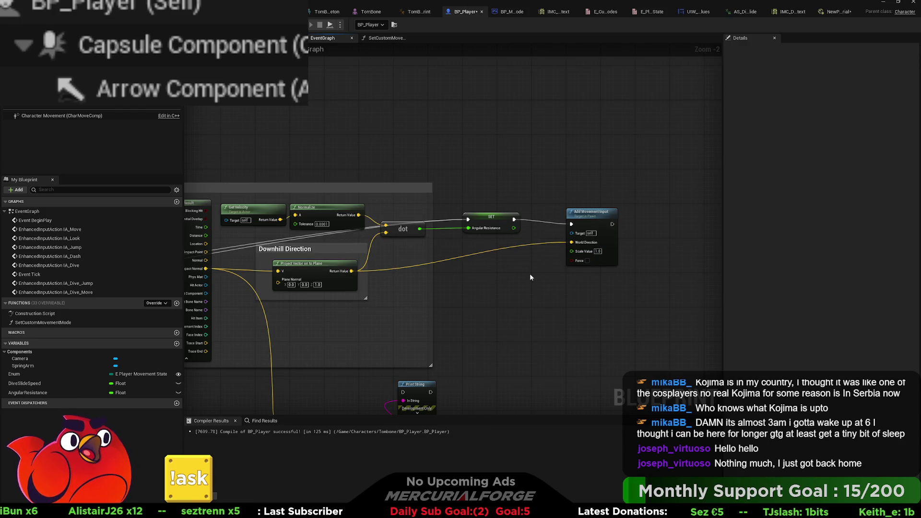
{"action": "scroll", "coordinate": [509, 272], "scroll_direction": "up", "scroll_amount": 1}
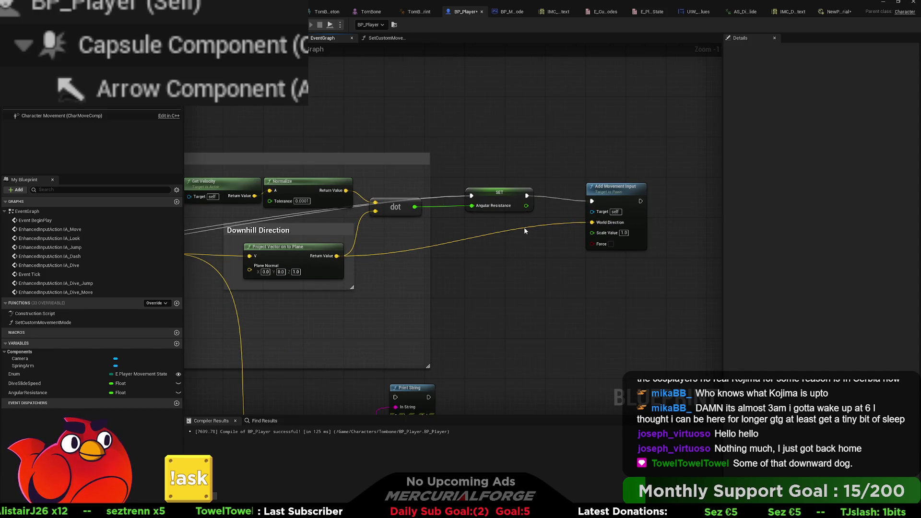
{"action": "mouse_move", "coordinate": [526, 207]}
{"action": "left_mouse_down"}
{"action": "mouse_move", "coordinate": [542, 227]}
{"action": "mouse_move", "coordinate": [537, 223]}
{"action": "mouse_move", "coordinate": [592, 232]}
{"action": "left_mouse_up"}
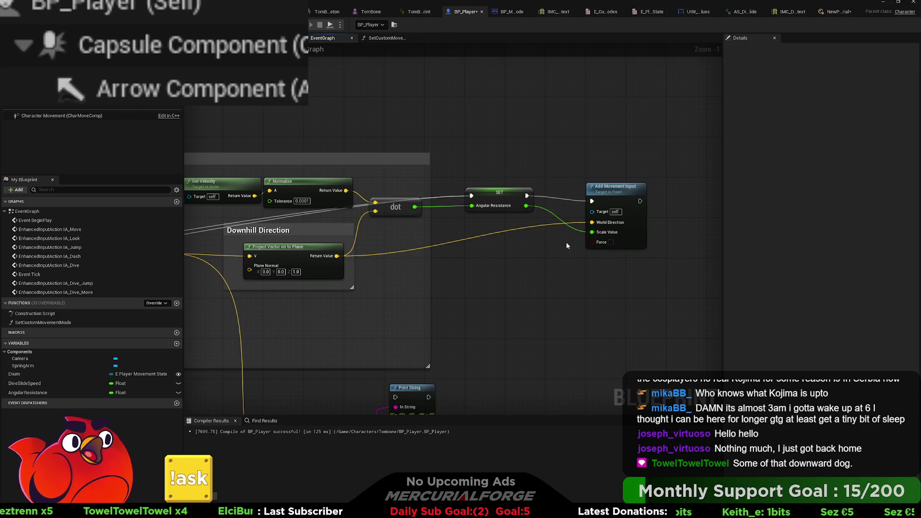
{"action": "left_click_drag", "start_coordinate": [605, 191], "coordinate": [646, 191]}
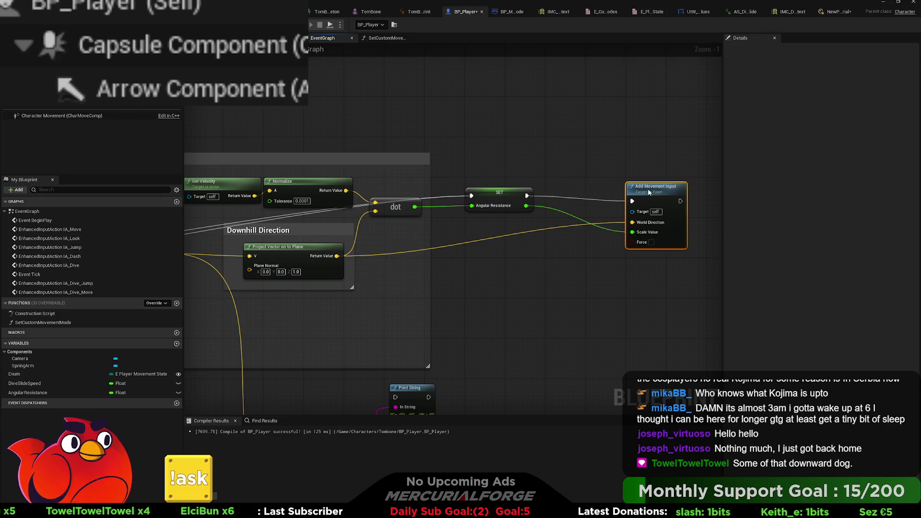
{"action": "left_click", "coordinate": [568, 258]}
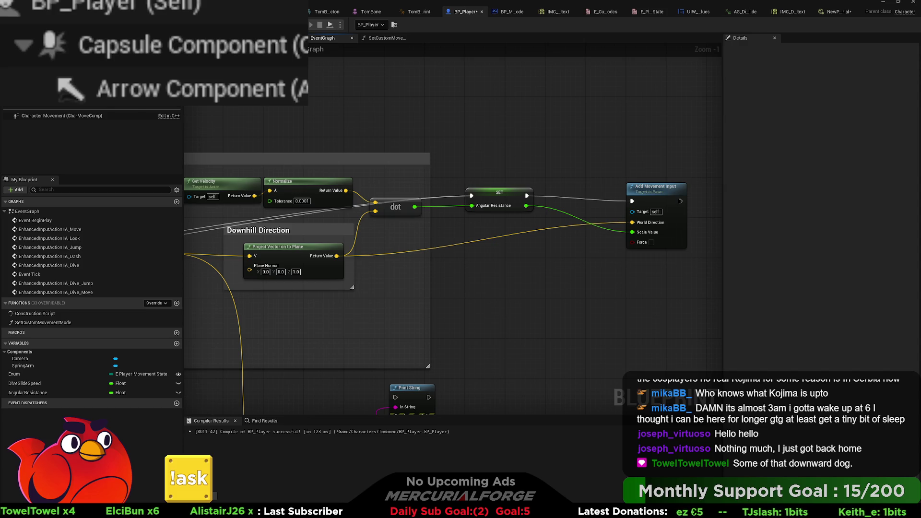
Play-test the character dive-sliding down the slope twice, then stop the session.
{"action": "key", "text": "alt+Tab"}
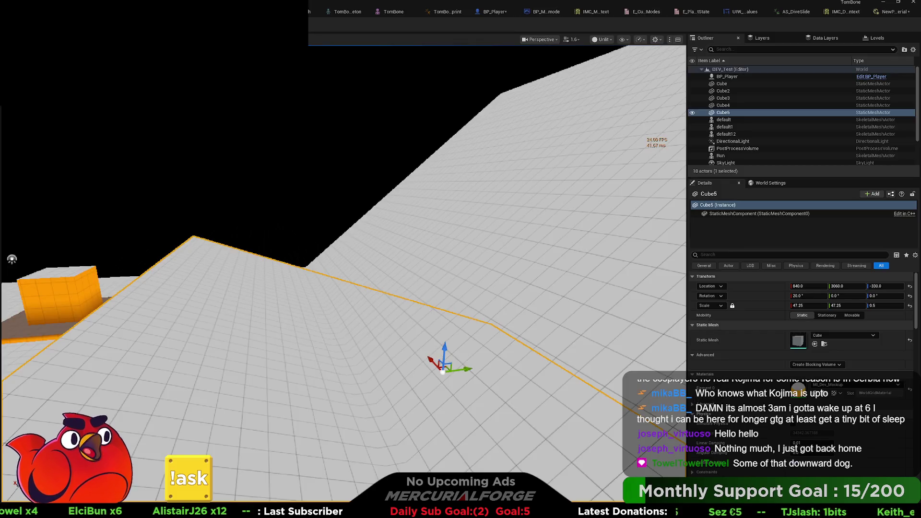
{"action": "key", "text": "alt+p"}
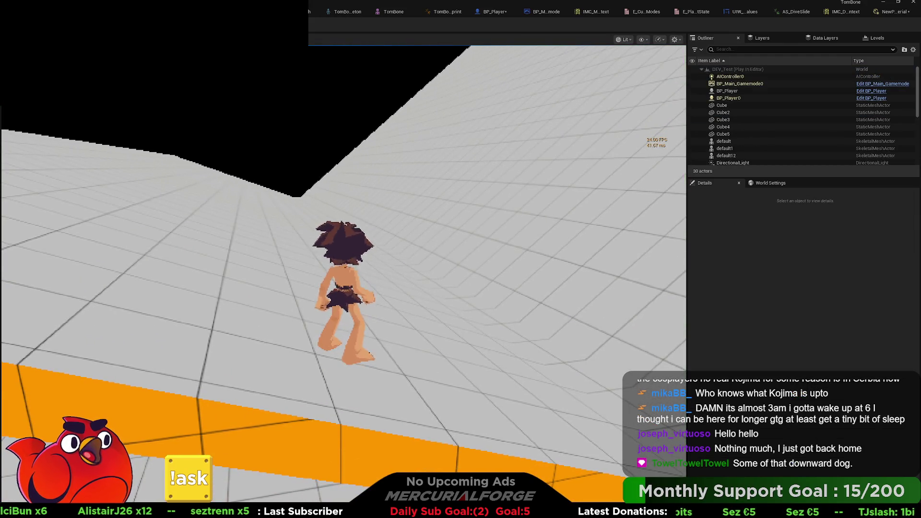
{"action": "key", "text": "w"}
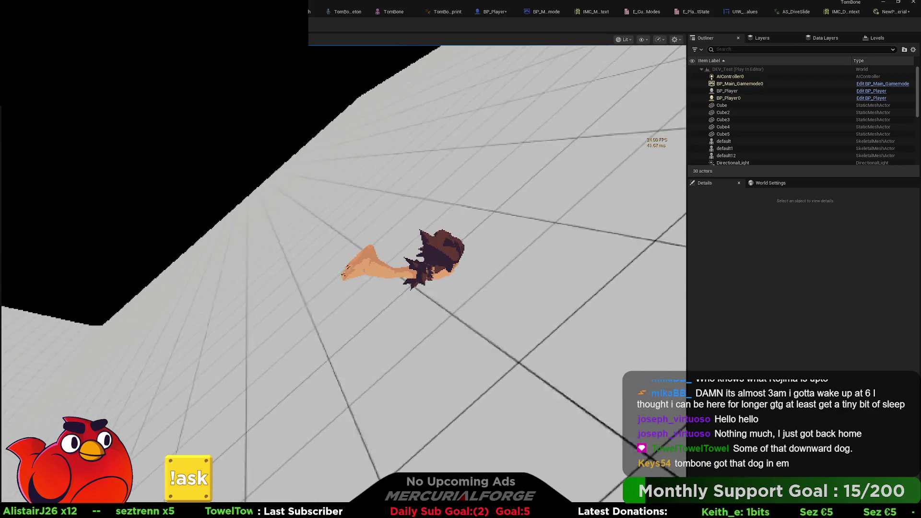
{"action": "key", "text": "s"}
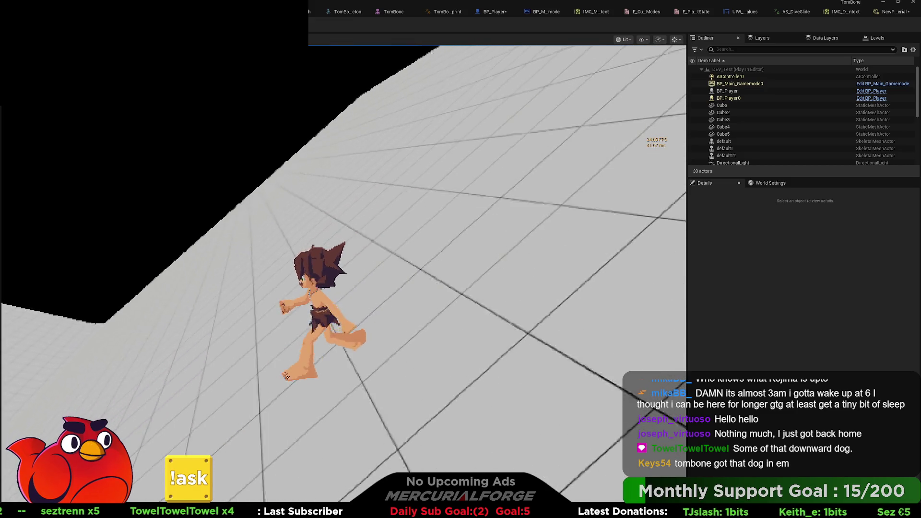
{"action": "key", "text": "shift"}
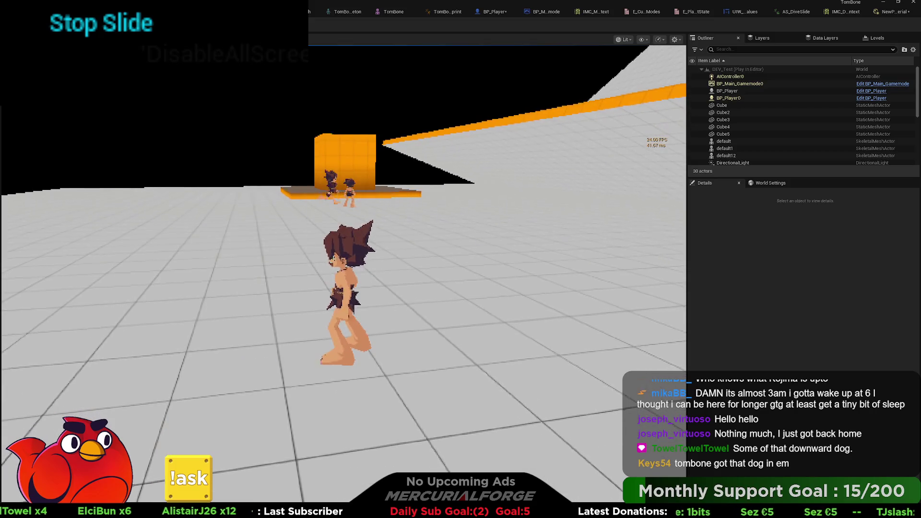
{"action": "key", "text": "Escape"}
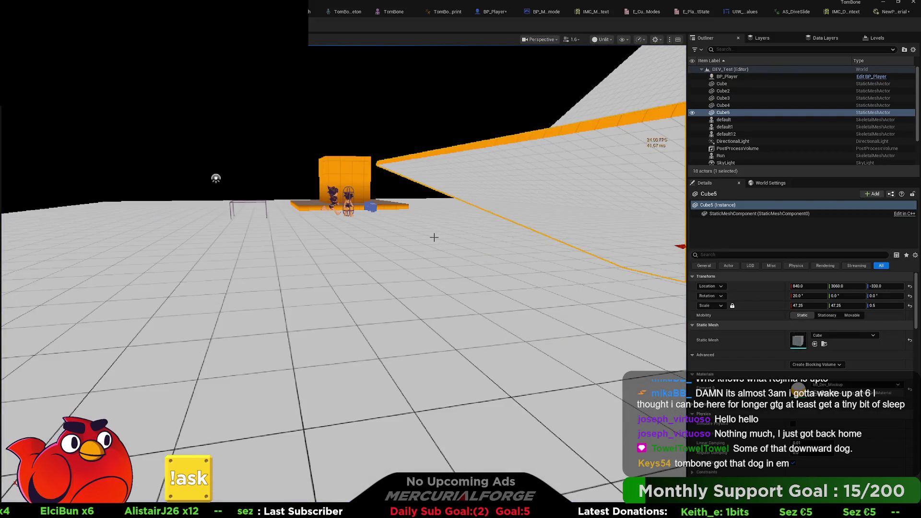
Move the editor camera toward the ramp's edge, play-test running up the ramp, then return to BP_Player.
{"action": "left_click_drag", "start_coordinate": [282, 232], "coordinate": [283, 208]}
{"action": "key", "text": "alt+p"}
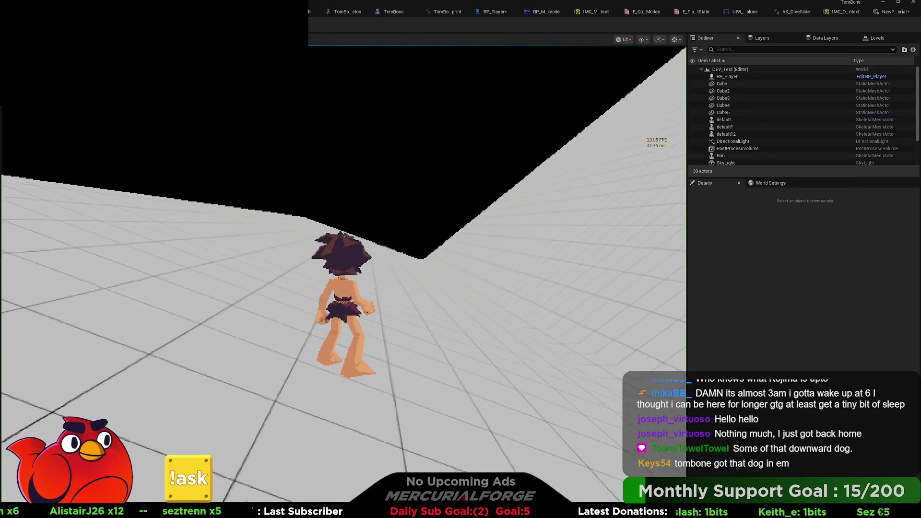
{"action": "key", "text": "w"}
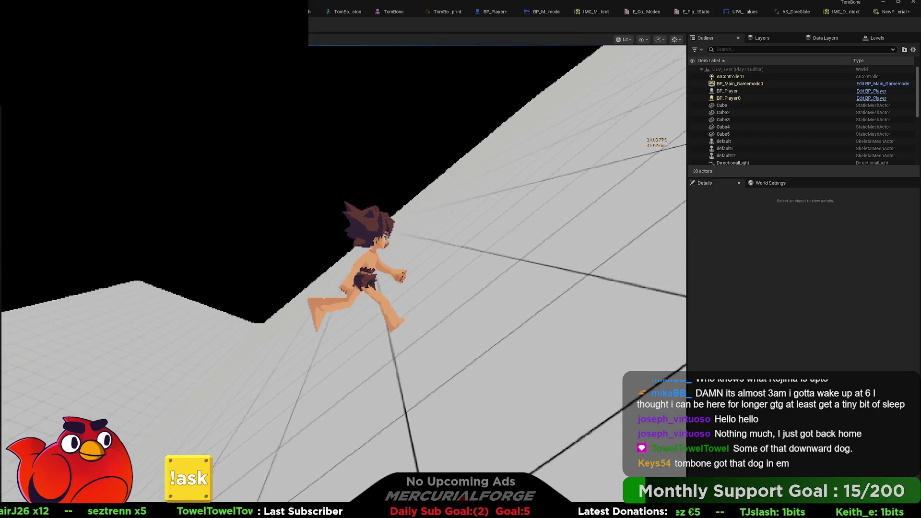
{"action": "key", "text": "Escape"}
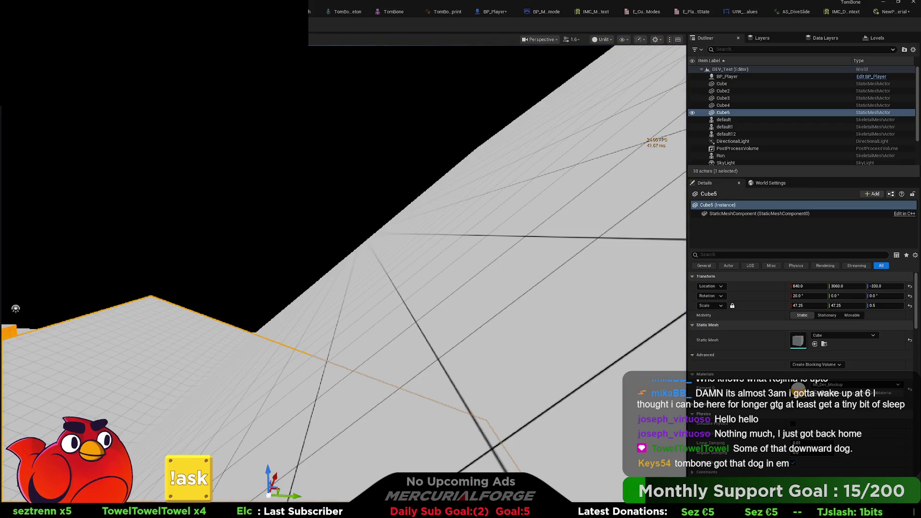
{"action": "left_click", "coordinate": [490, 12]}
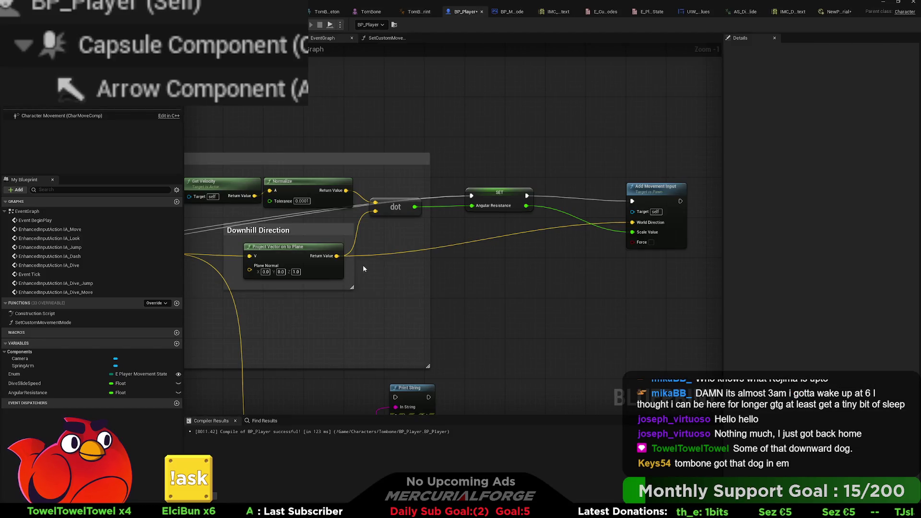
Feed Angular Resistance through a Multiply by -1.0 into Add Movement Input's Scale Value, then switch to the level.
{"action": "left_click_drag", "start_coordinate": [525, 205], "coordinate": [530, 213]}
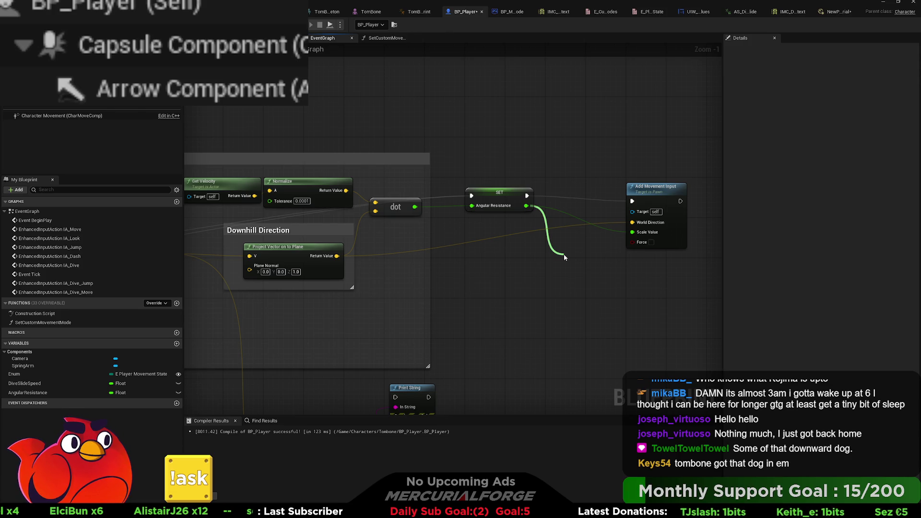
{"action": "left_click_drag", "start_coordinate": [564, 257], "coordinate": [565, 256]}
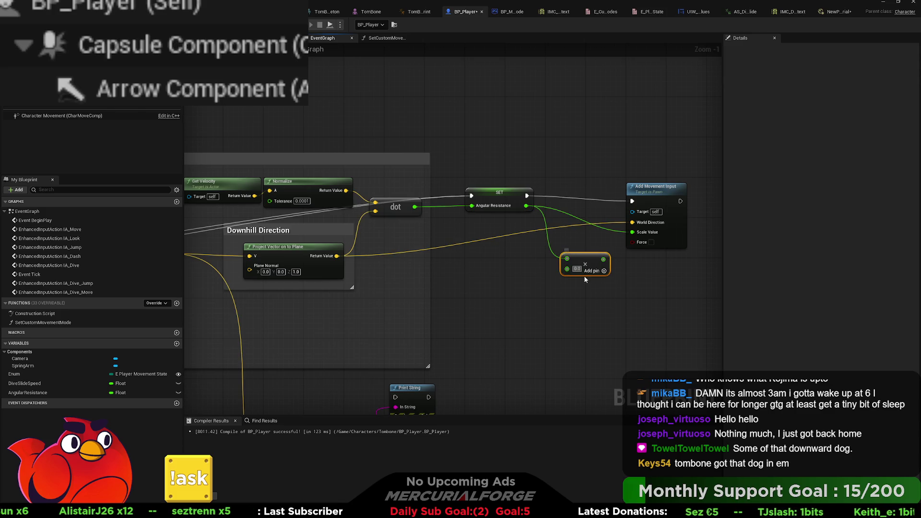
{"action": "type", "text": "-1"}
{"action": "key", "text": "Return"}
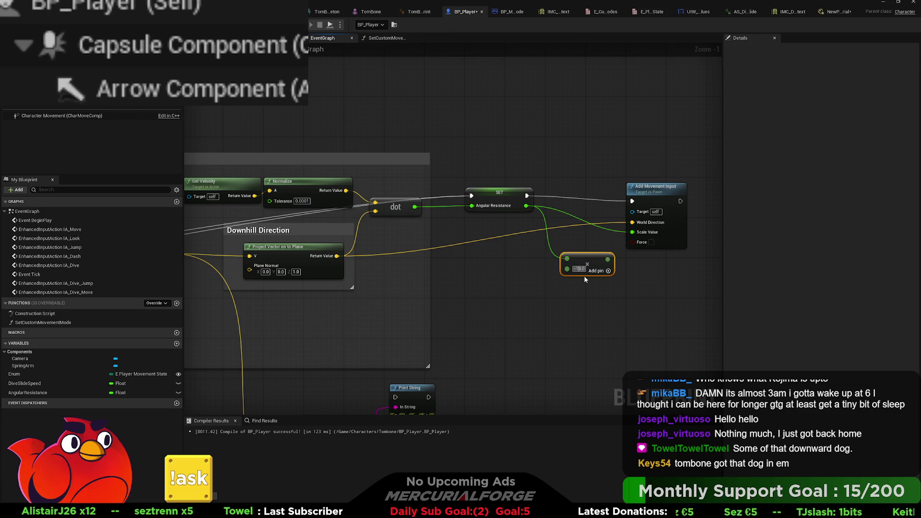
{"action": "left_click_drag", "start_coordinate": [605, 259], "coordinate": [648, 233]}
{"action": "left_click", "coordinate": [388, 148]}
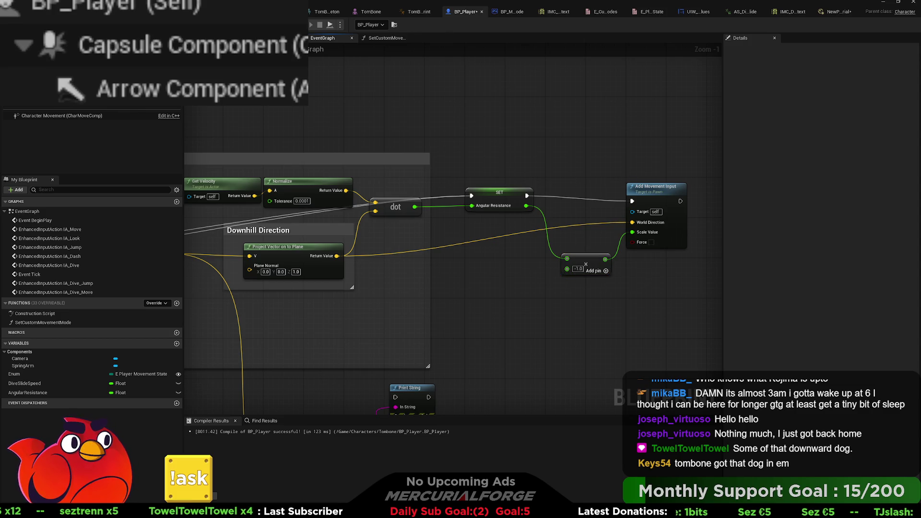
{"action": "key", "text": "ctrl+Tab"}
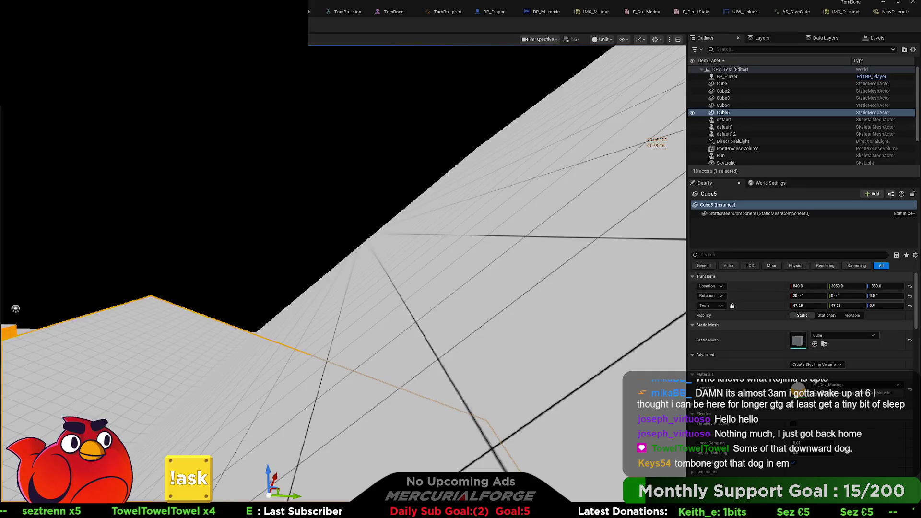
{"action": "key", "text": "alt+p"}
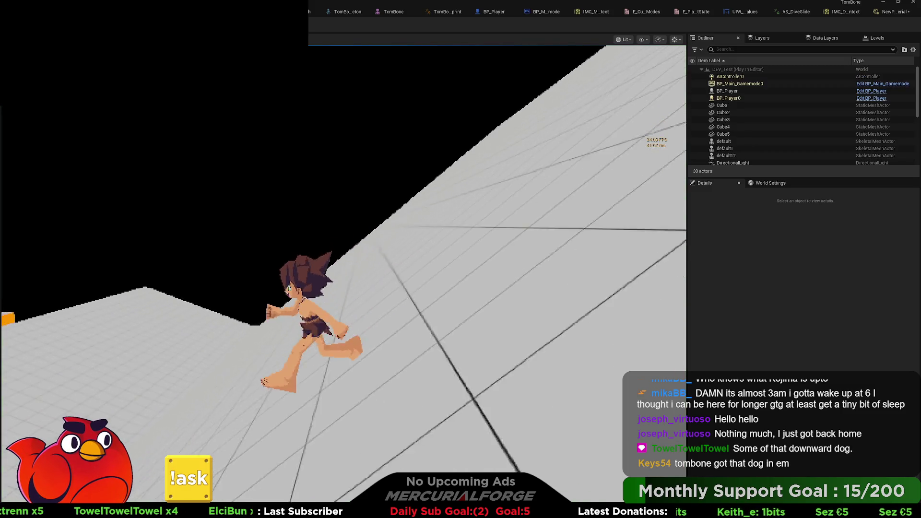
{"action": "key", "text": "ctrl"}
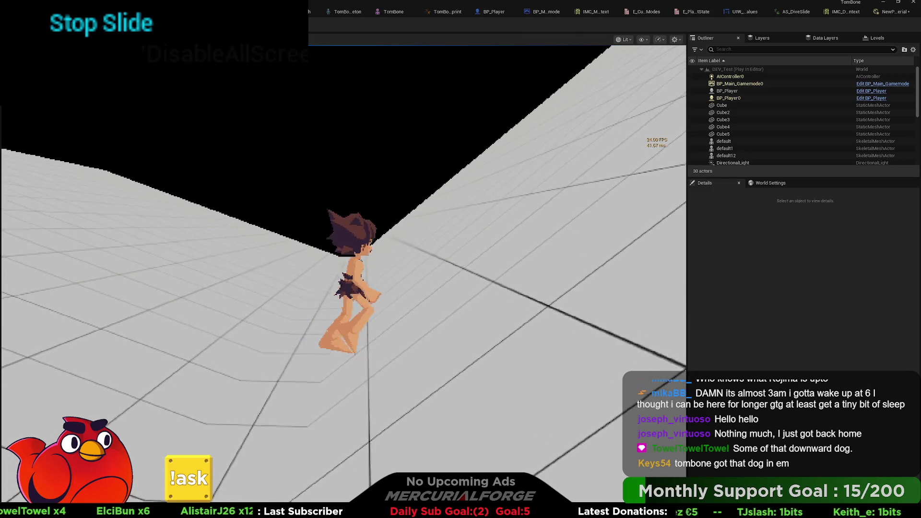
{"action": "key", "text": "ctrl"}
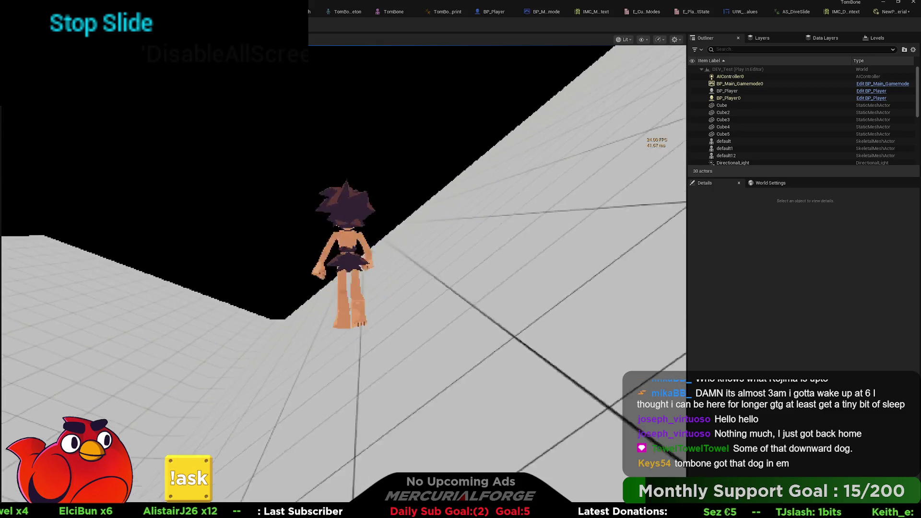
{"action": "key", "text": "ctrl"}
{"action": "key", "text": "ctrl"}
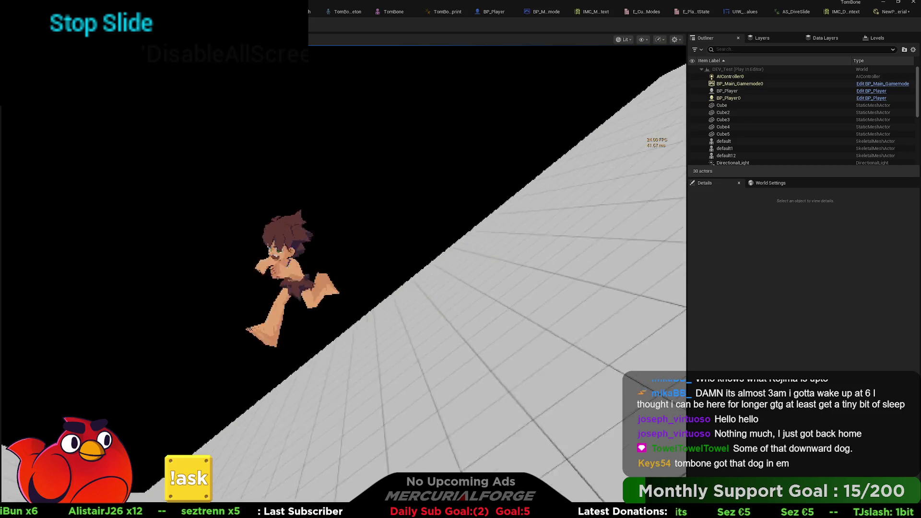
{"action": "key", "text": "ctrl"}
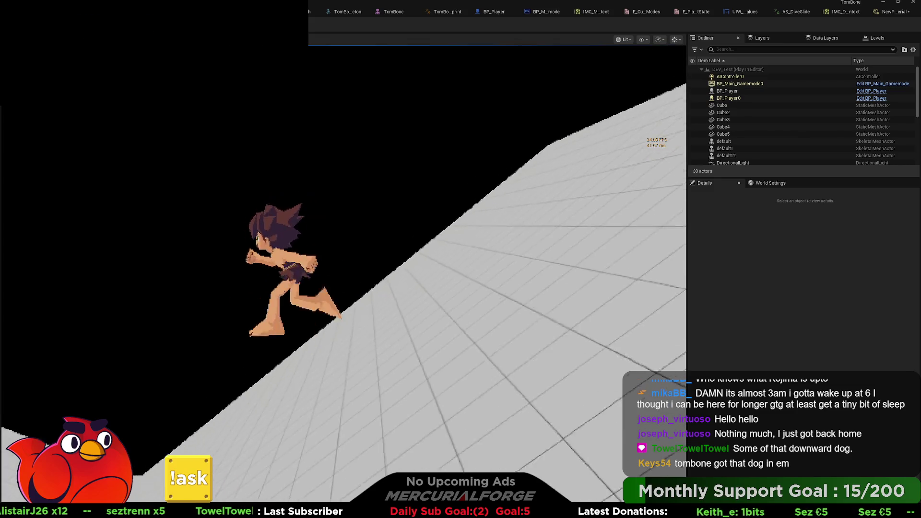
{"action": "key", "text": "ctrl"}
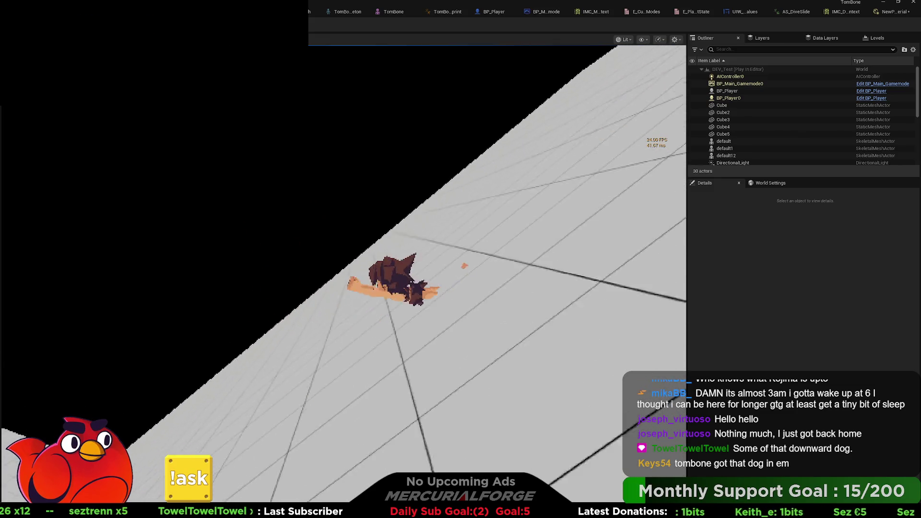
{"action": "key", "text": "Escape"}
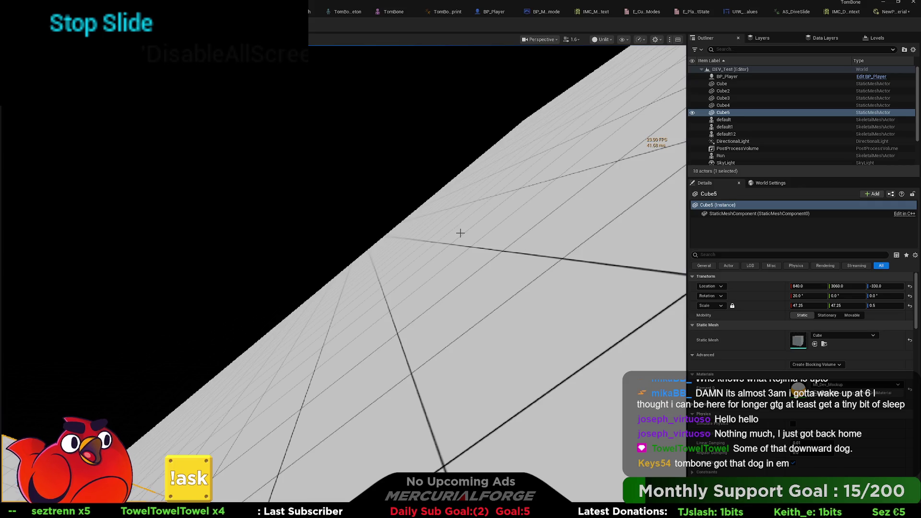
Look over BP_Player's Event Tick rotation and launch nodes, then go back to the level viewport.
{"action": "left_click", "coordinate": [490, 11]}
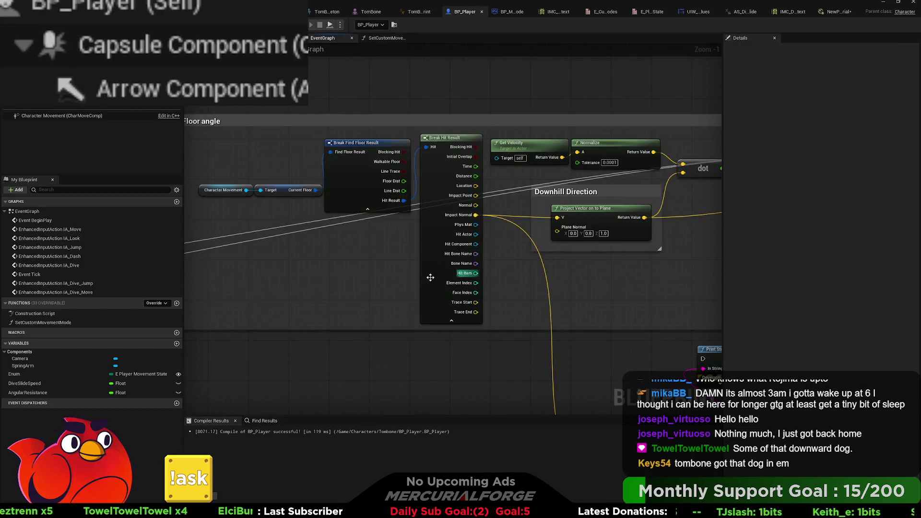
{"action": "scroll", "coordinate": [347, 278], "scroll_direction": "up", "scroll_amount": 3}
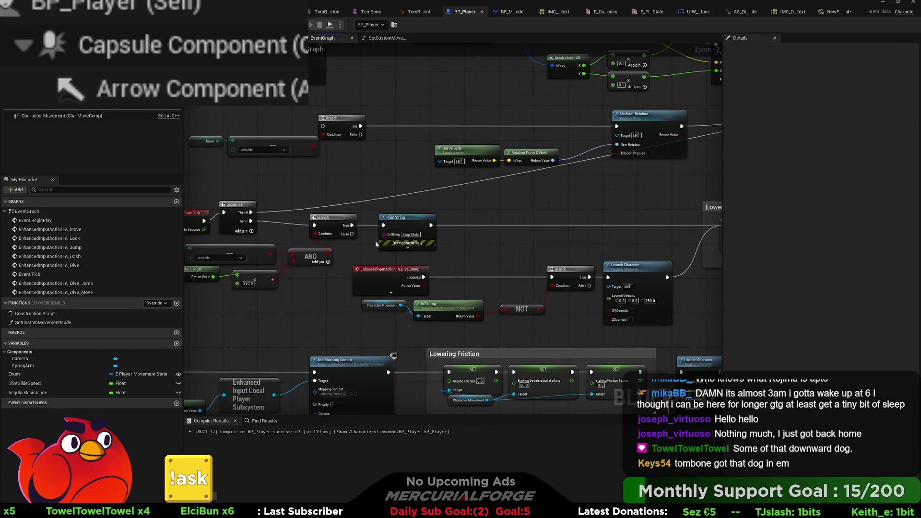
{"action": "left_click_drag", "start_coordinate": [376, 244], "coordinate": [483, 231]}
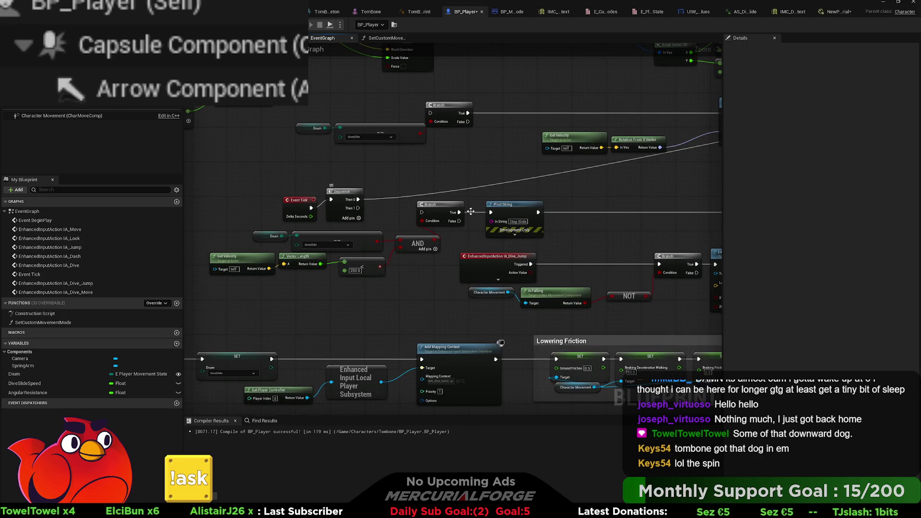
{"action": "left_click_drag", "start_coordinate": [643, 207], "coordinate": [528, 206]}
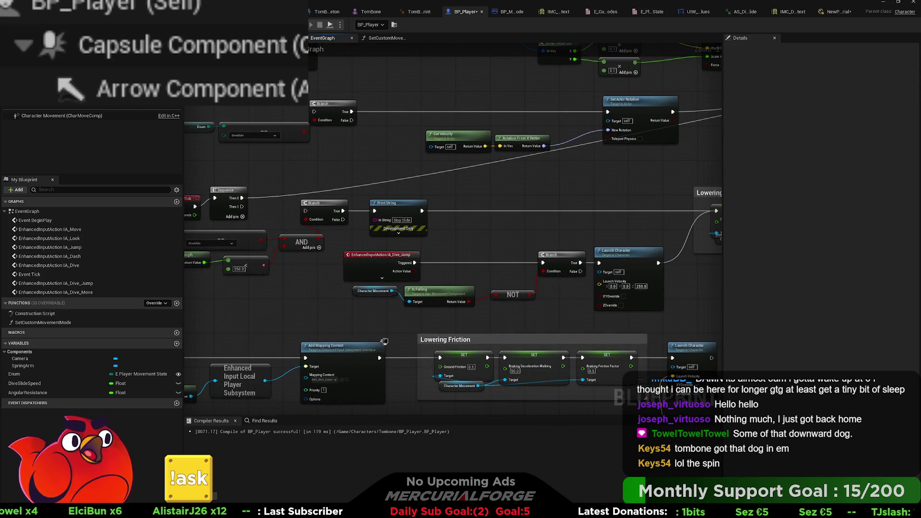
{"action": "key", "text": "alt+Tab"}
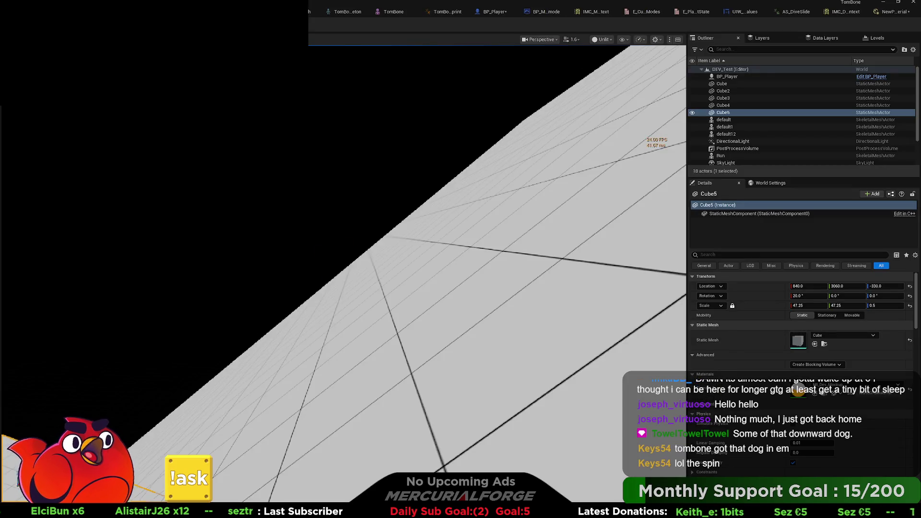
{"action": "key", "text": "alt+p"}
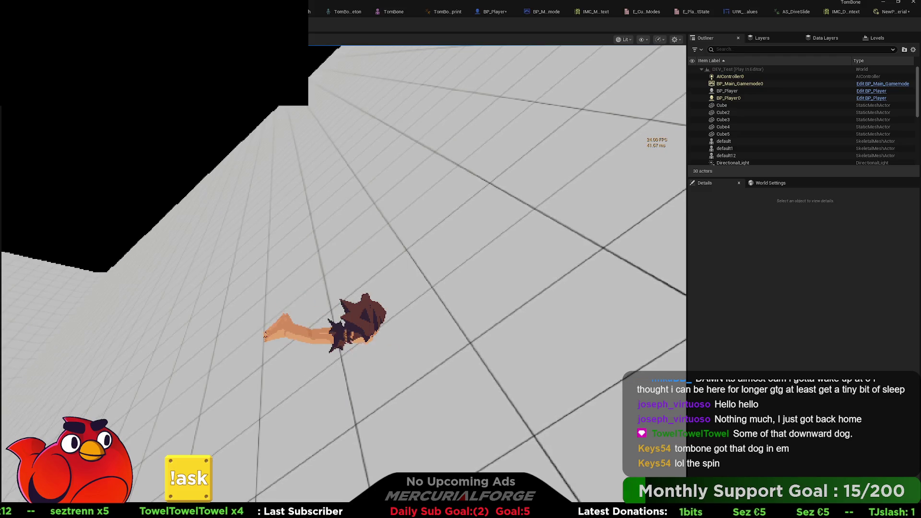
{"action": "key", "text": "Escape"}
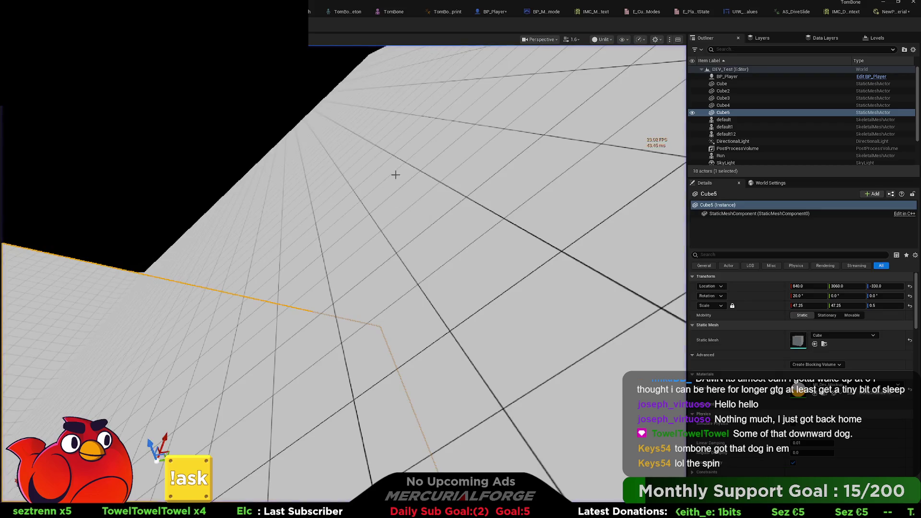
Connect the SET AngularResistance output to Add Movement Input's Scale Value pin, then go back to the level.
{"action": "left_click", "coordinate": [492, 11]}
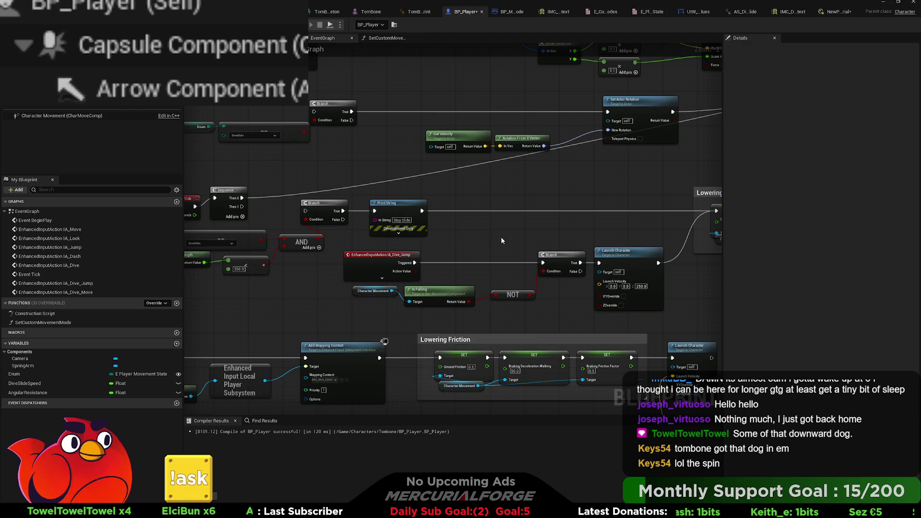
{"action": "left_click_drag", "start_coordinate": [502, 244], "coordinate": [196, 272]}
{"action": "mouse_move", "coordinate": [529, 214]}
{"action": "left_mouse_down"}
{"action": "mouse_move", "coordinate": [534, 220]}
{"action": "mouse_move", "coordinate": [432, 277]}
{"action": "mouse_move", "coordinate": [475, 234]}
{"action": "left_mouse_up"}
{"action": "left_click_drag", "start_coordinate": [551, 203], "coordinate": [520, 228]}
{"action": "left_click_drag", "start_coordinate": [634, 143], "coordinate": [633, 143]}
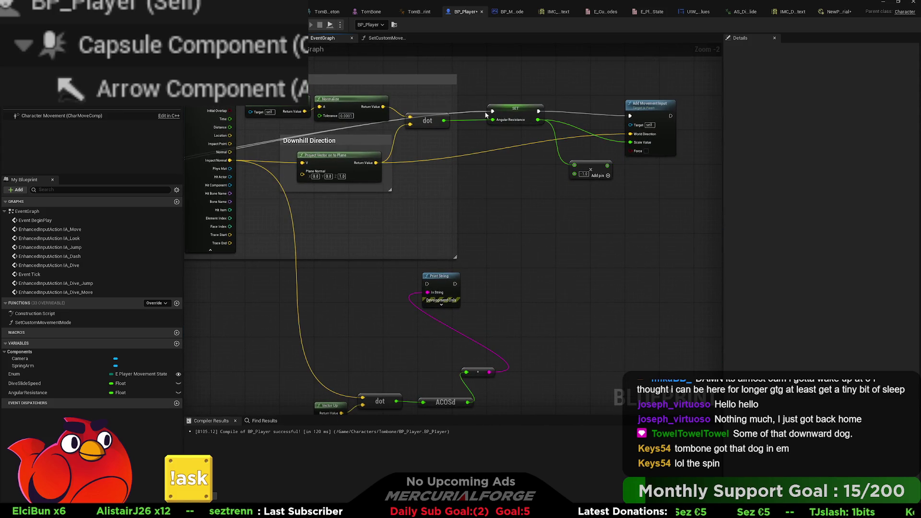
{"action": "left_click", "coordinate": [394, 11]}
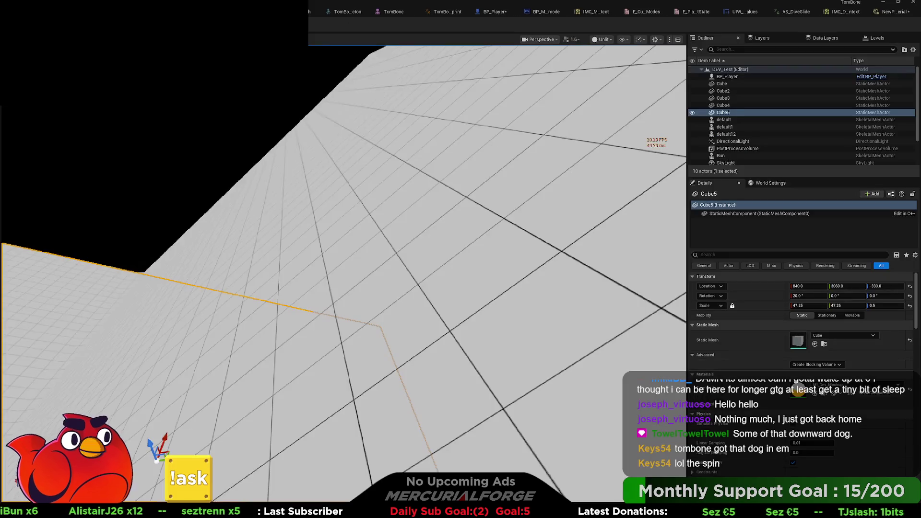
Play-test running left and right with dive-slides on the slope, then restart play after angling the camera toward the floor.
{"action": "key", "text": "alt+p"}
{"action": "left_click", "coordinate": [252, 115]}
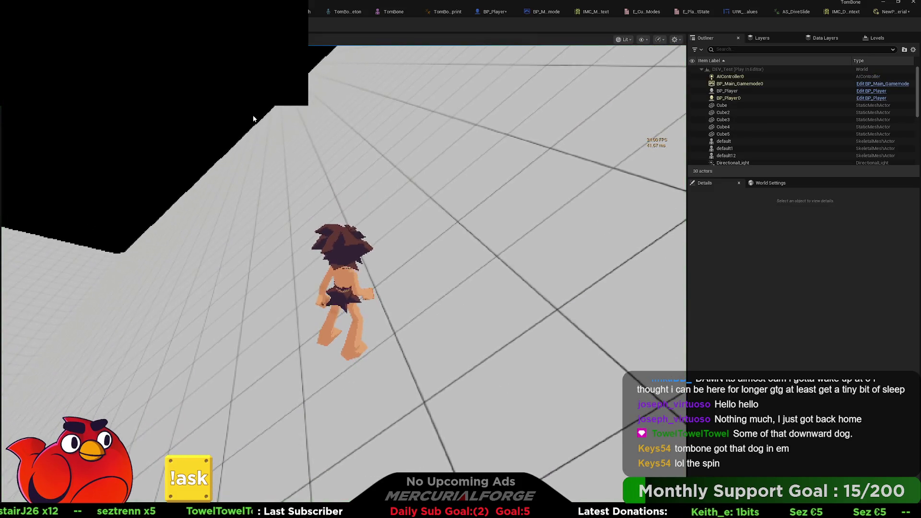
{"action": "key", "text": "a"}
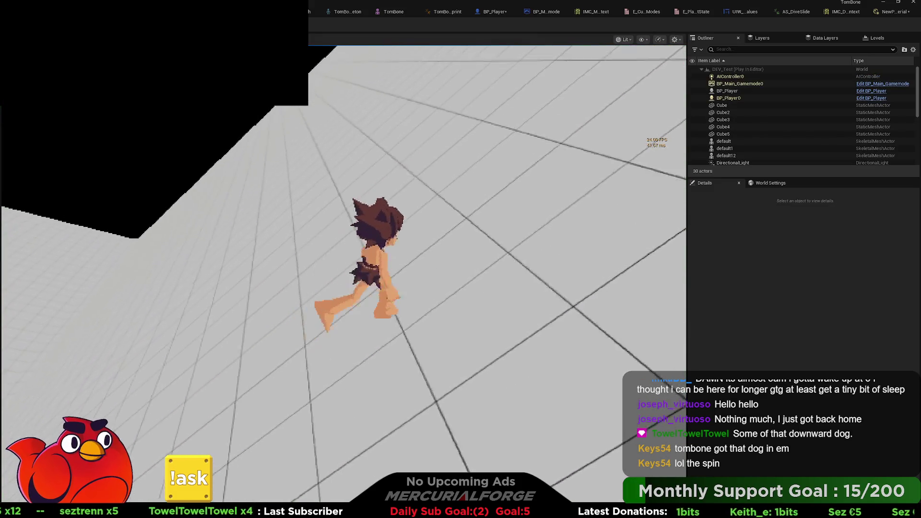
{"action": "key", "text": "space"}
{"action": "key", "text": "d"}
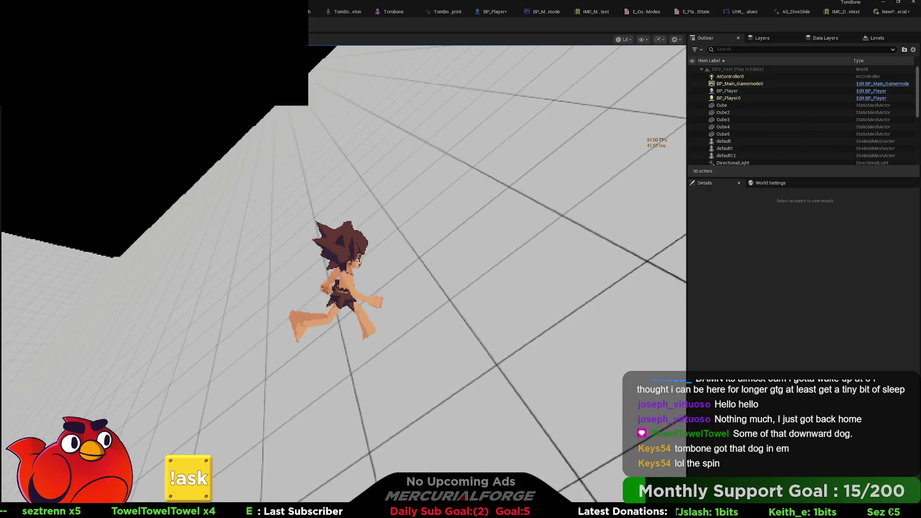
{"action": "key", "text": "a"}
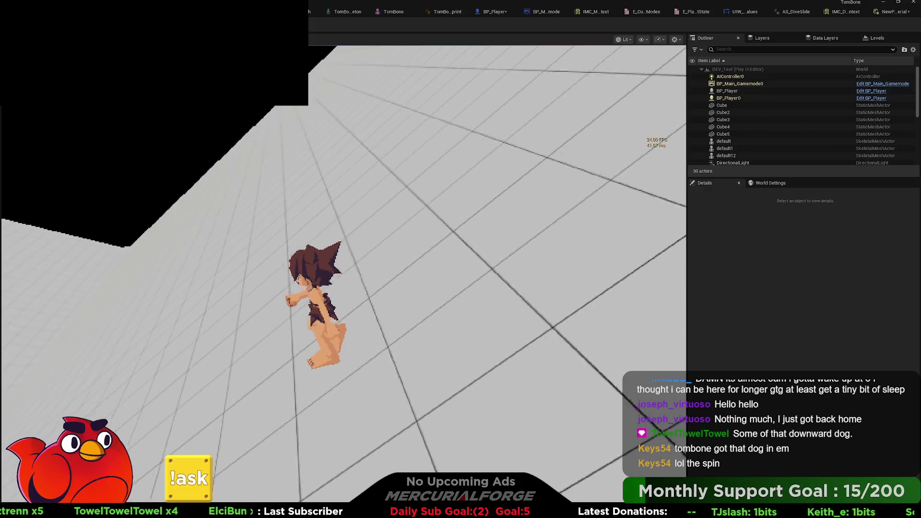
{"action": "key", "text": "space"}
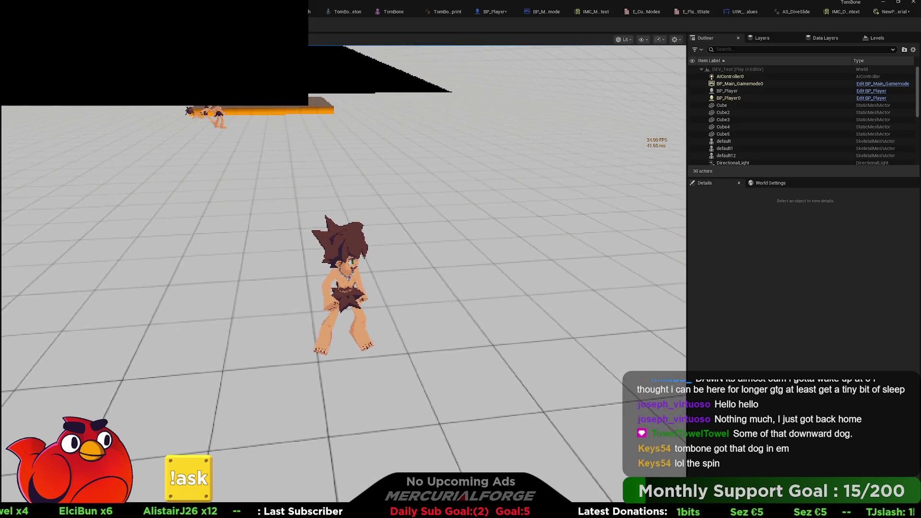
{"action": "key", "text": "Escape"}
{"action": "mouse_move", "coordinate": [350, 164]}
{"action": "left_mouse_down"}
{"action": "mouse_move", "coordinate": [470, 149]}
{"action": "mouse_move", "coordinate": [373, 172]}
{"action": "left_mouse_up"}
{"action": "key", "text": "alt+p"}
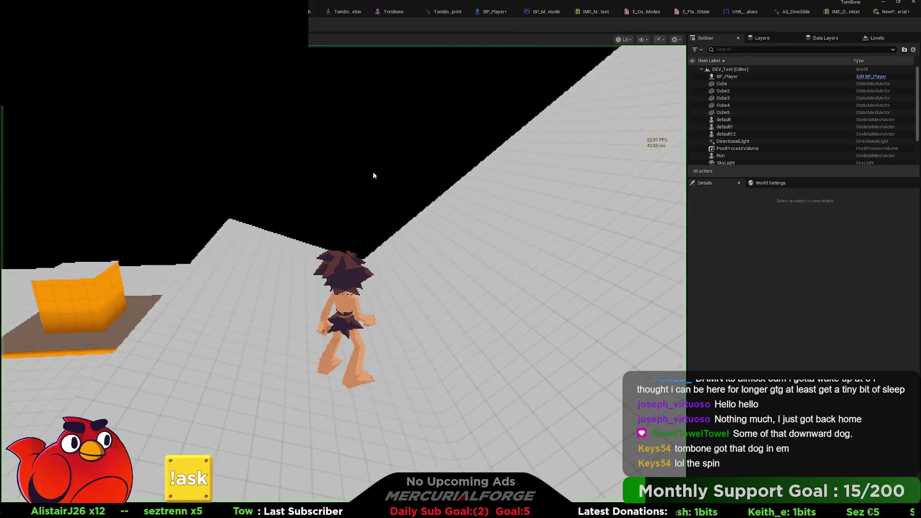
Stop the play-test, raise the Cube5 ramp to location 640, 1150, 490, and play-test again.
{"action": "key", "text": "Escape"}
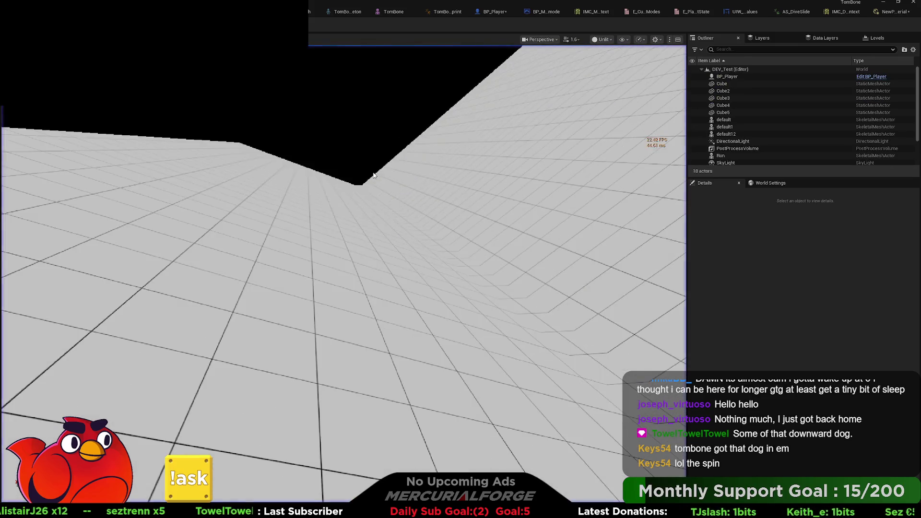
{"action": "scroll", "coordinate": [289, 232], "scroll_direction": "down", "scroll_amount": 10}
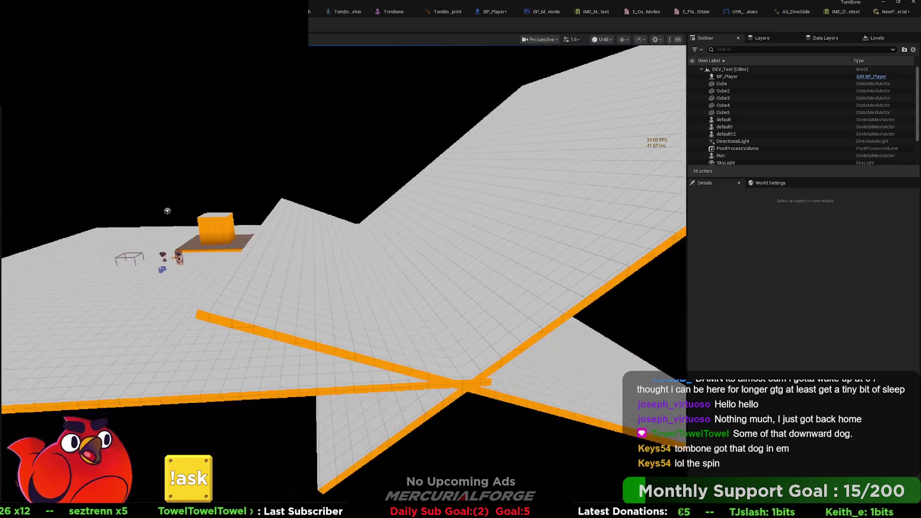
{"action": "left_click", "coordinate": [419, 274]}
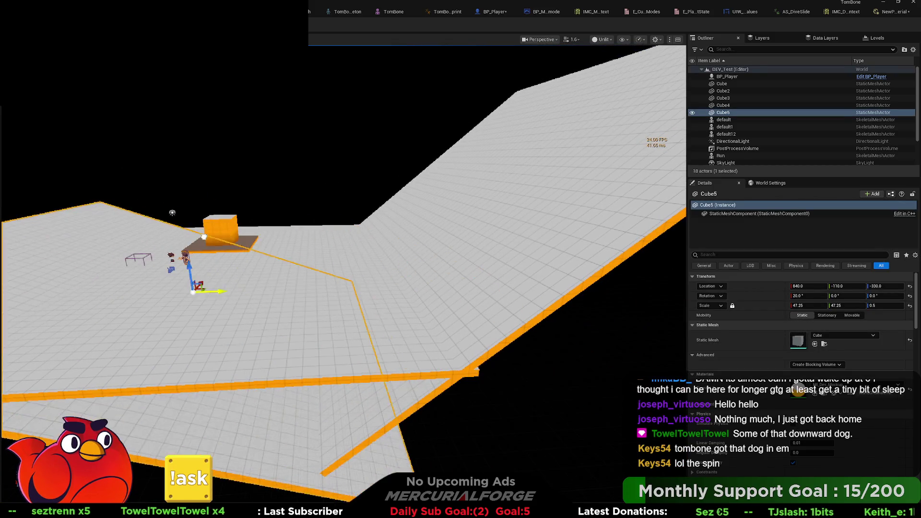
{"action": "left_click_drag", "start_coordinate": [296, 263], "coordinate": [291, 192]}
{"action": "scroll", "coordinate": [300, 203], "scroll_direction": "up", "scroll_amount": 10}
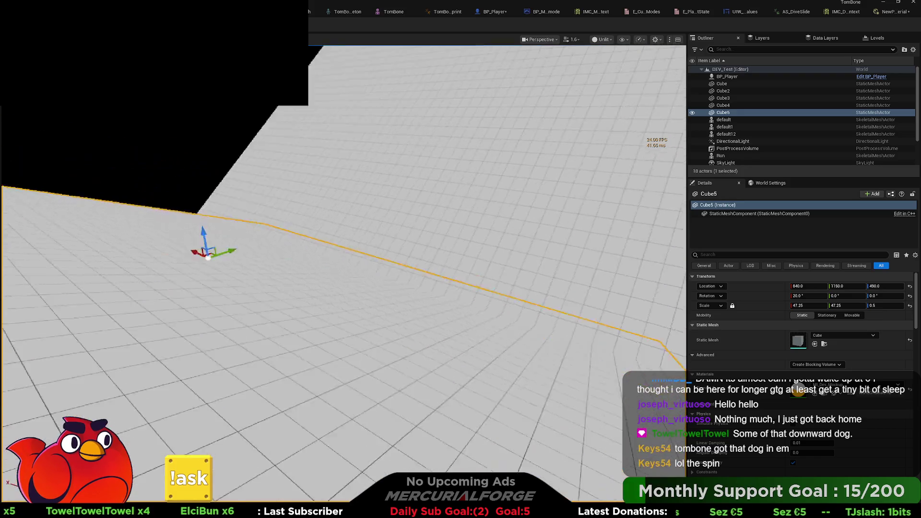
{"action": "key", "text": "alt+p"}
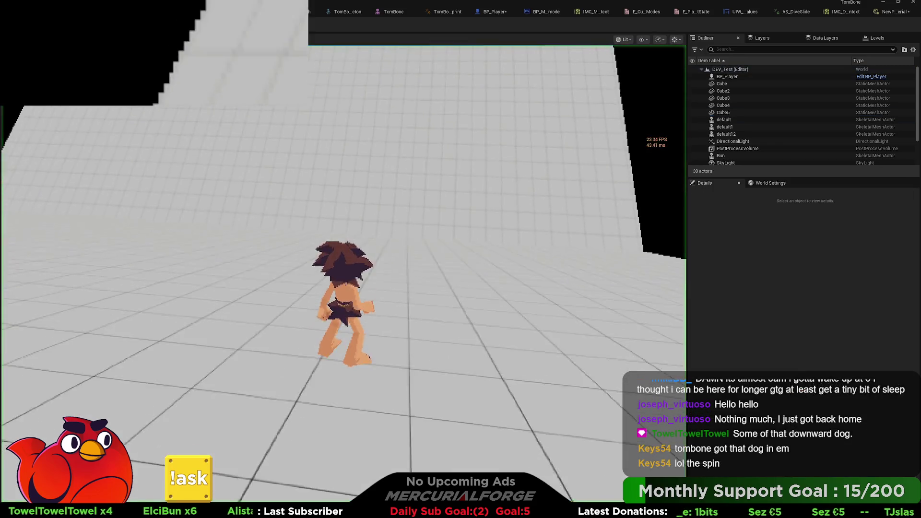
Run toward the raised plane's corner and dive into a slide, then stop and re-frame the plane.
{"action": "key", "text": "w"}
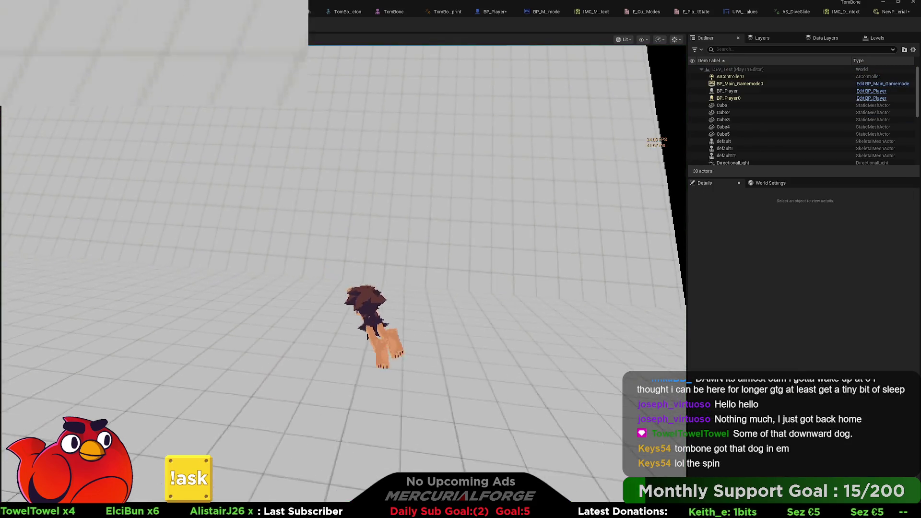
{"action": "key", "text": "ctrl"}
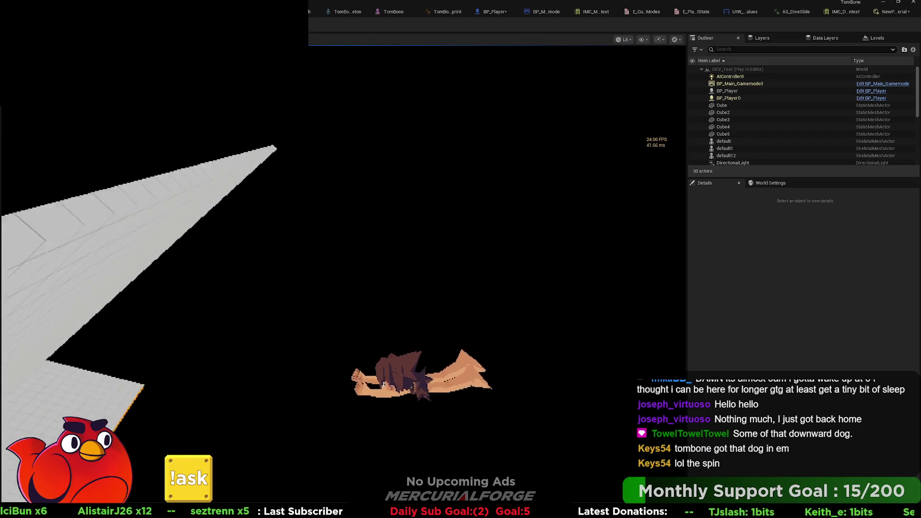
{"action": "key", "text": "Escape"}
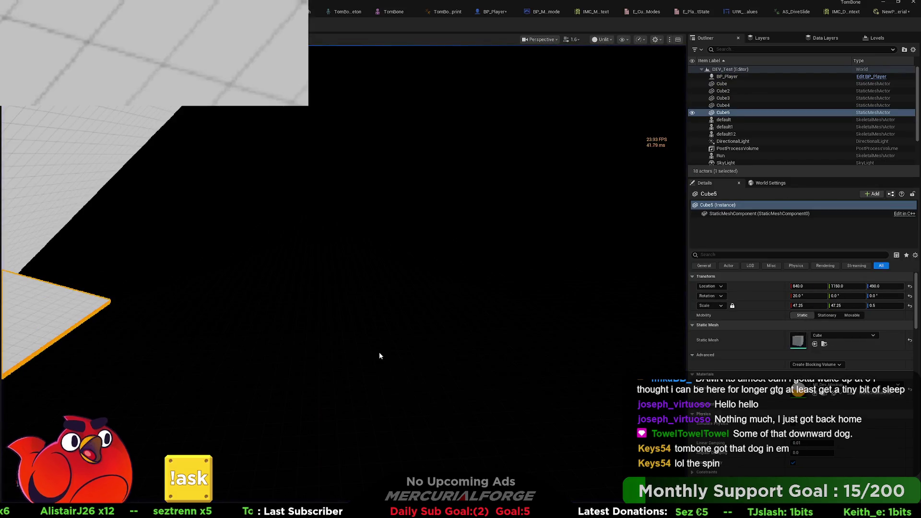
{"action": "left_click_drag", "start_coordinate": [379, 353], "coordinate": [379, 365]}
{"action": "left_click_drag", "start_coordinate": [359, 300], "coordinate": [359, 300]}
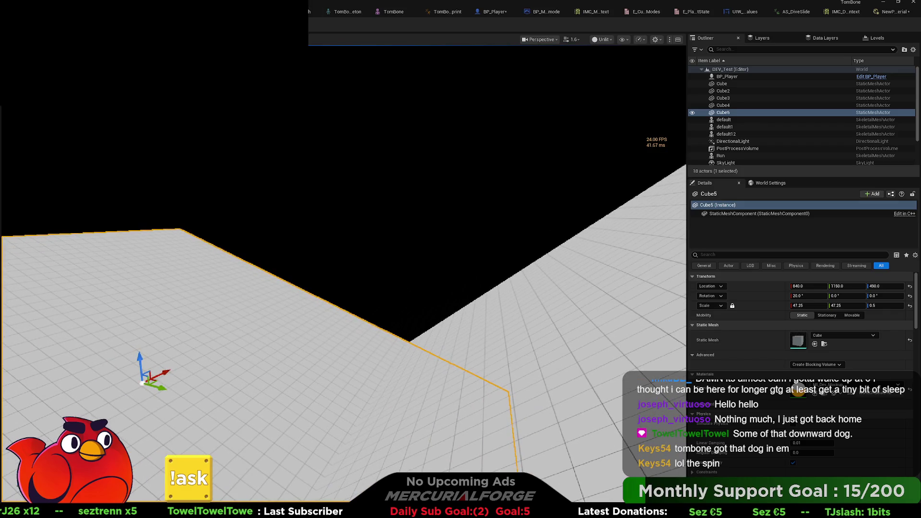
In BP_Player, wire the AngularResistance × -1.0 Multiply output into Add Movement Input's Scale Value.
{"action": "left_click", "coordinate": [492, 13]}
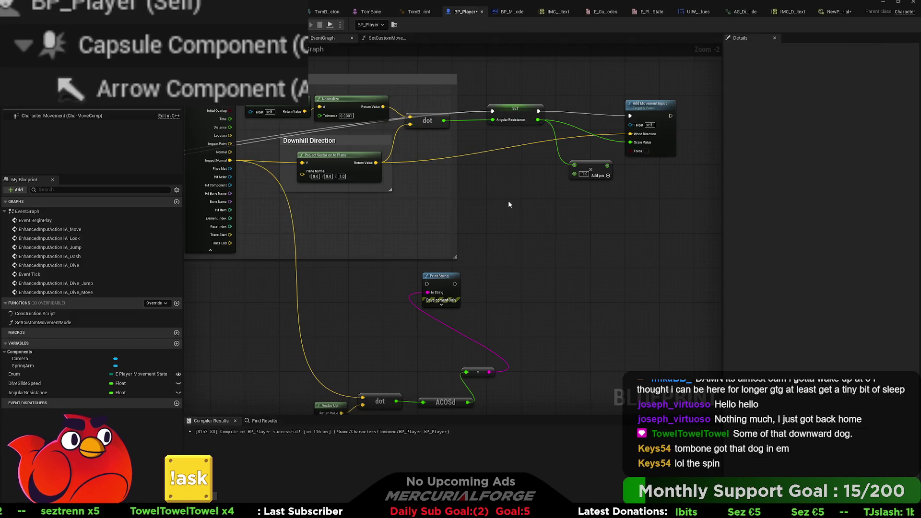
{"action": "left_click_drag", "start_coordinate": [609, 165], "coordinate": [636, 144]}
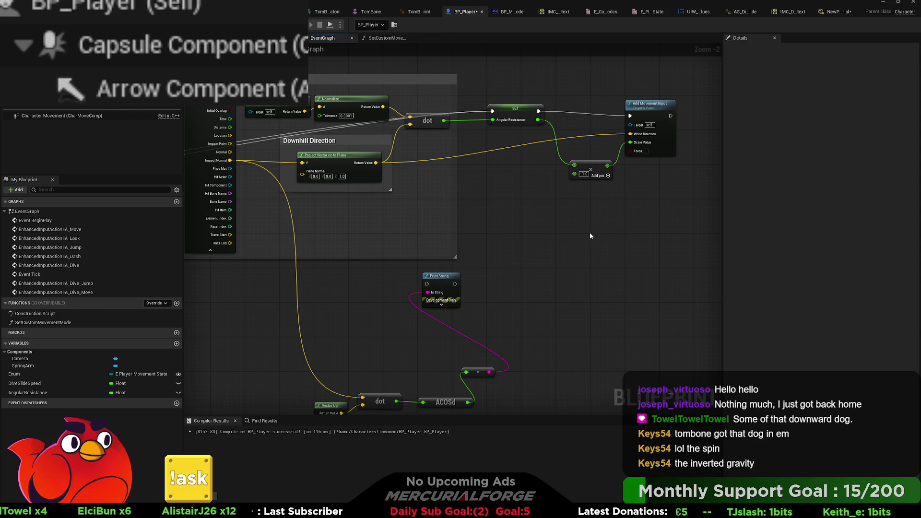
{"action": "left_click_drag", "start_coordinate": [597, 169], "coordinate": [584, 156]}
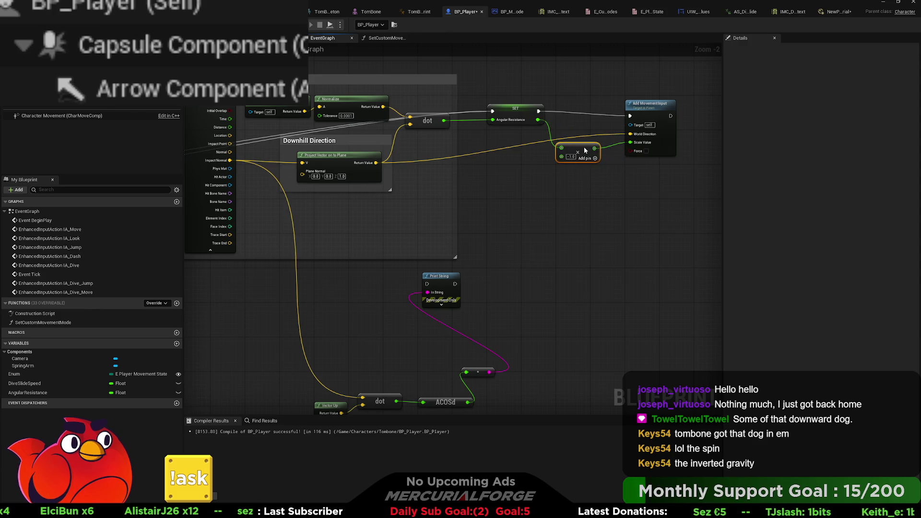
{"action": "left_click_drag", "start_coordinate": [494, 173], "coordinate": [497, 218]}
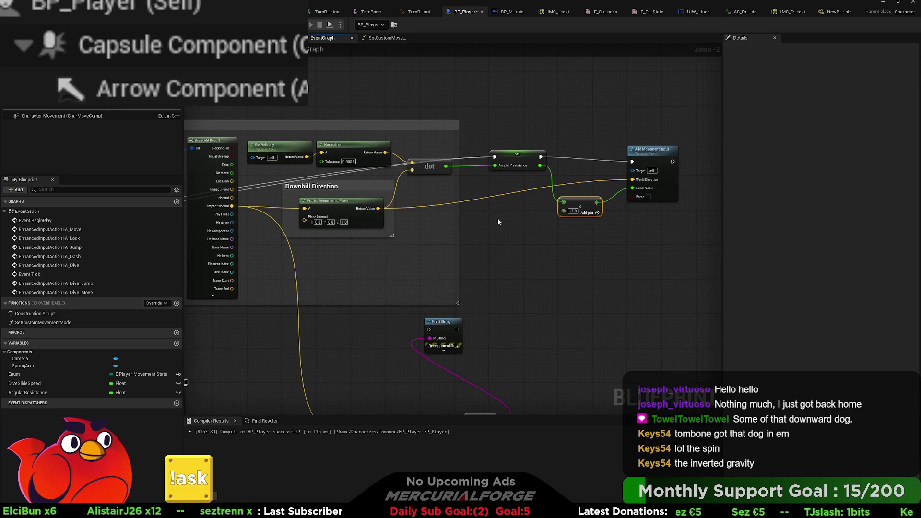
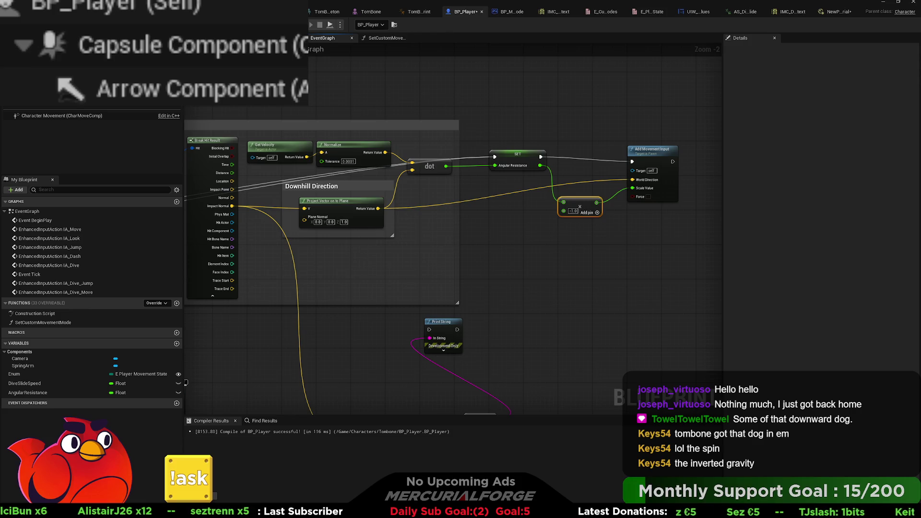
Pan across the downhill direction and movement input nodes, then start a Play In Editor test.
{"action": "left_click_drag", "start_coordinate": [636, 259], "coordinate": [541, 261]}
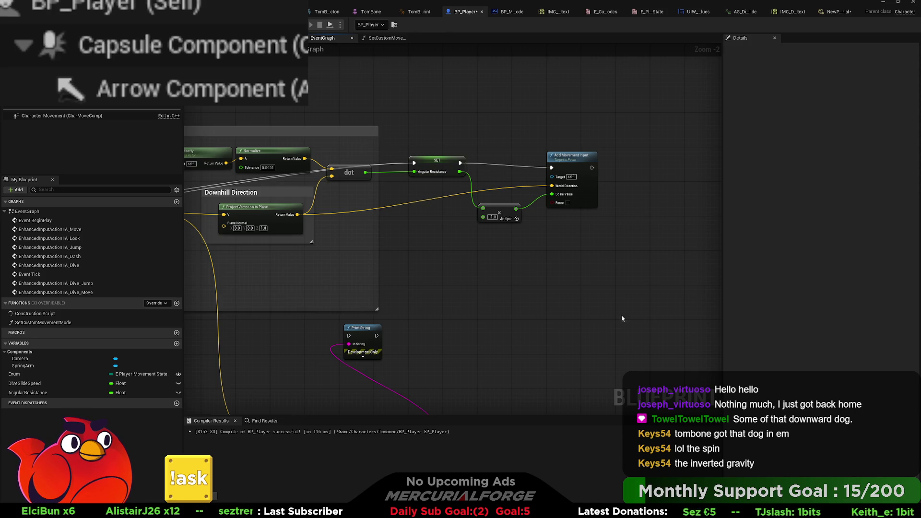
{"action": "mouse_move", "coordinate": [405, 261]}
{"action": "left_mouse_down"}
{"action": "mouse_move", "coordinate": [556, 251]}
{"action": "mouse_move", "coordinate": [427, 260]}
{"action": "left_mouse_up"}
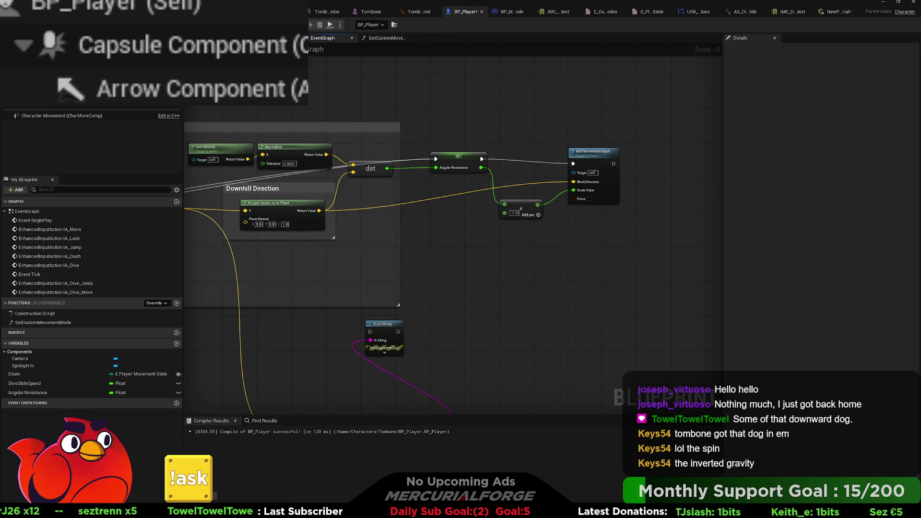
{"action": "key", "text": "alt+p"}
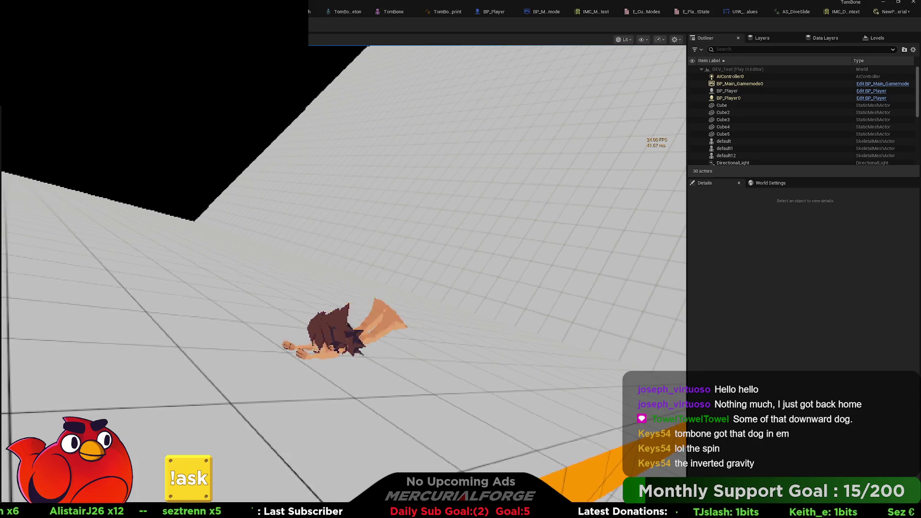
Walk the character around the test level, stop playing, and return to BP_Player's graph.
{"action": "key", "text": "w"}
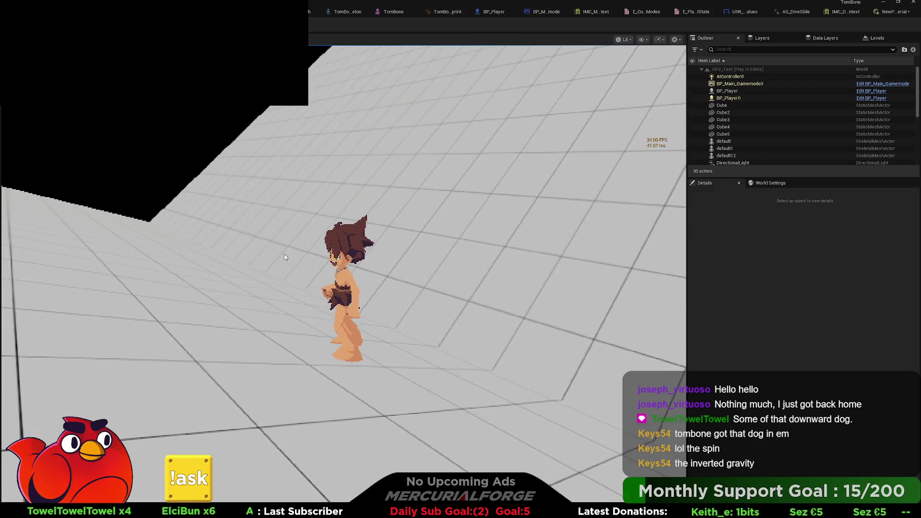
{"action": "key", "text": "Escape"}
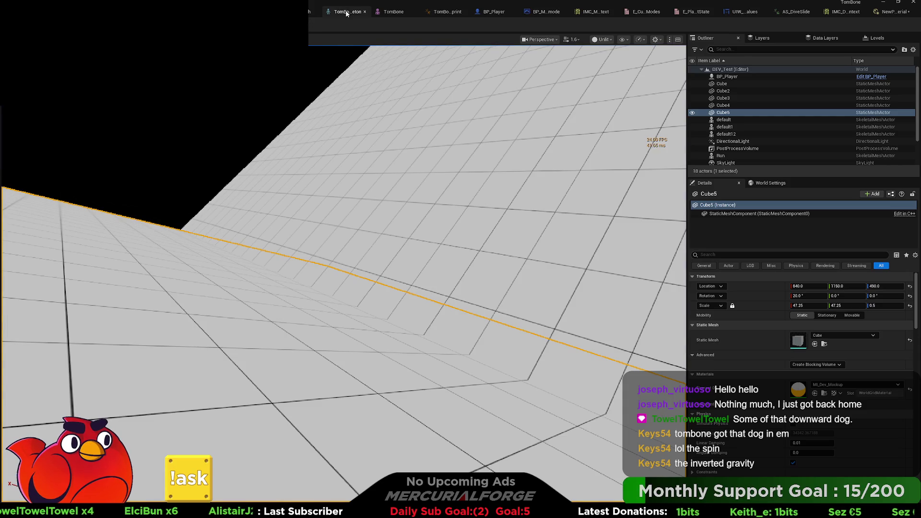
{"action": "left_click", "coordinate": [490, 12]}
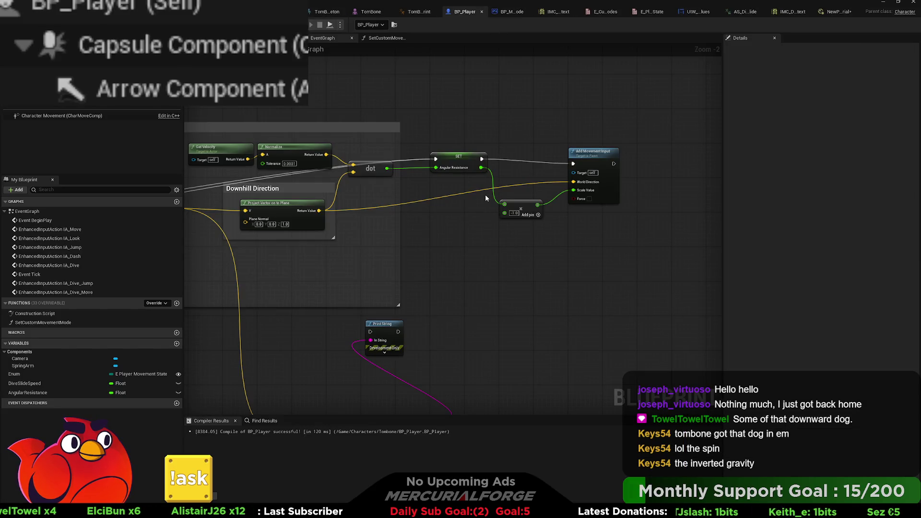
Add Draw Debug Arrow and Get Actor Location nodes, wiring location into Line Start.
{"action": "left_click_drag", "start_coordinate": [523, 145], "coordinate": [534, 137]}
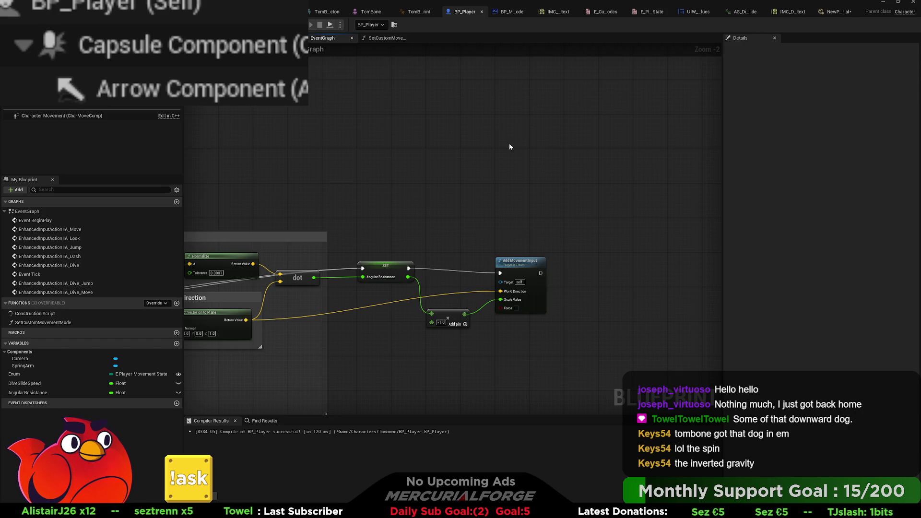
{"action": "key", "text": "ctrl+v"}
{"action": "left_click_drag", "start_coordinate": [509, 144], "coordinate": [544, 118]}
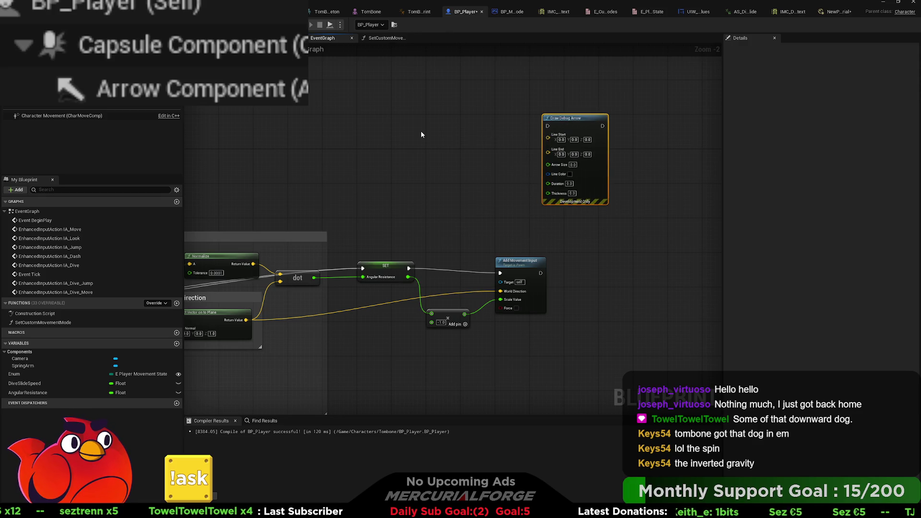
{"action": "key", "text": "ctrl+v"}
{"action": "left_click_drag", "start_coordinate": [421, 131], "coordinate": [360, 109]}
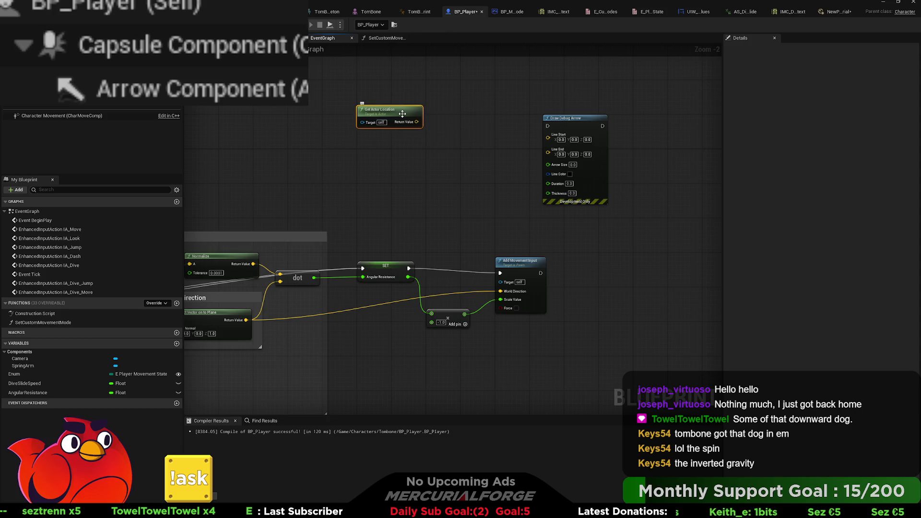
{"action": "left_click_drag", "start_coordinate": [417, 122], "coordinate": [548, 135]}
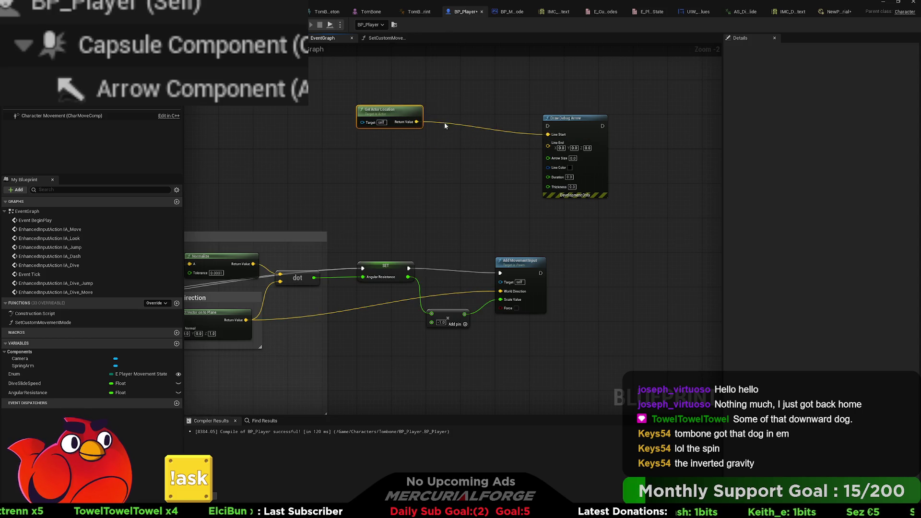
{"action": "left_click_drag", "start_coordinate": [417, 122], "coordinate": [464, 160]}
Feed actor location plus downhill direction × 100 into the arrow's Line End.
{"action": "type", "text": "+"}
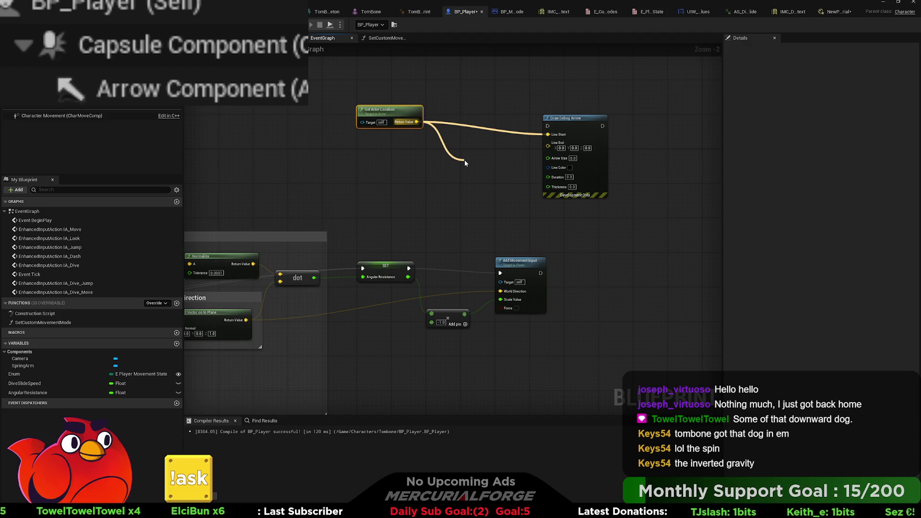
{"action": "key", "text": "Return"}
{"action": "left_click_drag", "start_coordinate": [520, 136], "coordinate": [590, 136]}
{"action": "left_click", "coordinate": [488, 159]}
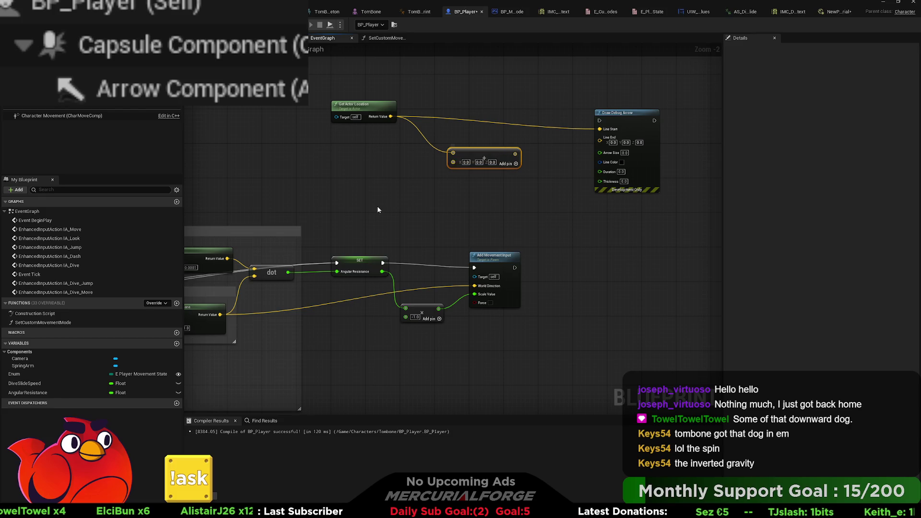
{"action": "left_click_drag", "start_coordinate": [383, 205], "coordinate": [460, 205]}
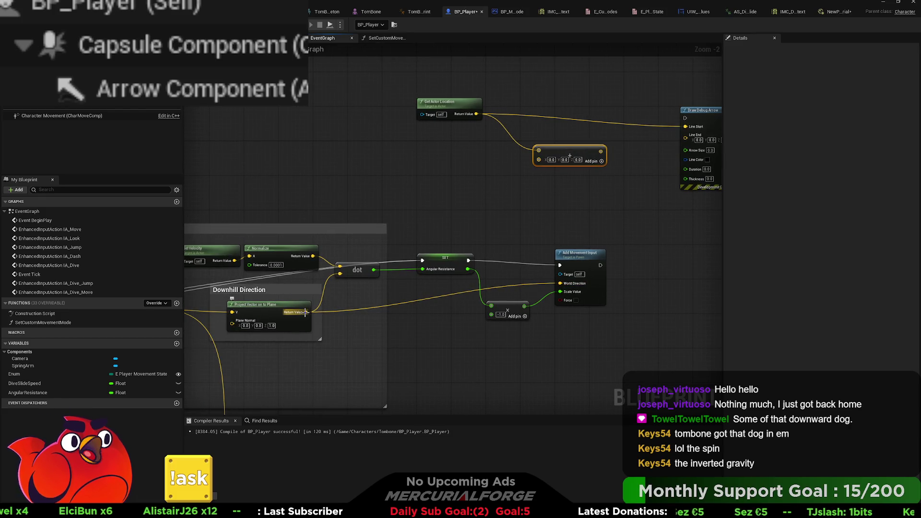
{"action": "mouse_move", "coordinate": [305, 312]}
{"action": "left_mouse_down"}
{"action": "mouse_move", "coordinate": [364, 269]}
{"action": "mouse_move", "coordinate": [422, 182]}
{"action": "mouse_move", "coordinate": [490, 176]}
{"action": "left_mouse_up"}
{"action": "key", "text": "ctrl+v"}
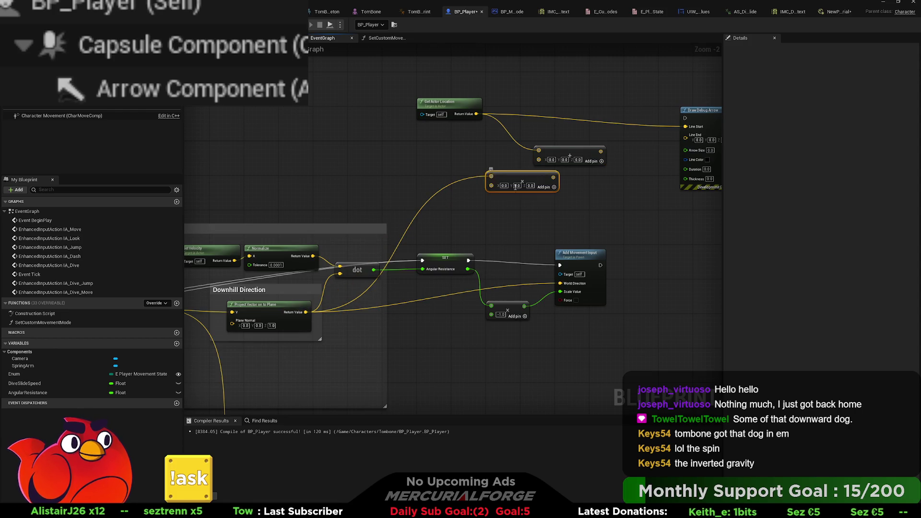
{"action": "key", "text": "ctrl+z"}
{"action": "type", "text": "100"}
{"action": "key", "text": "Return"}
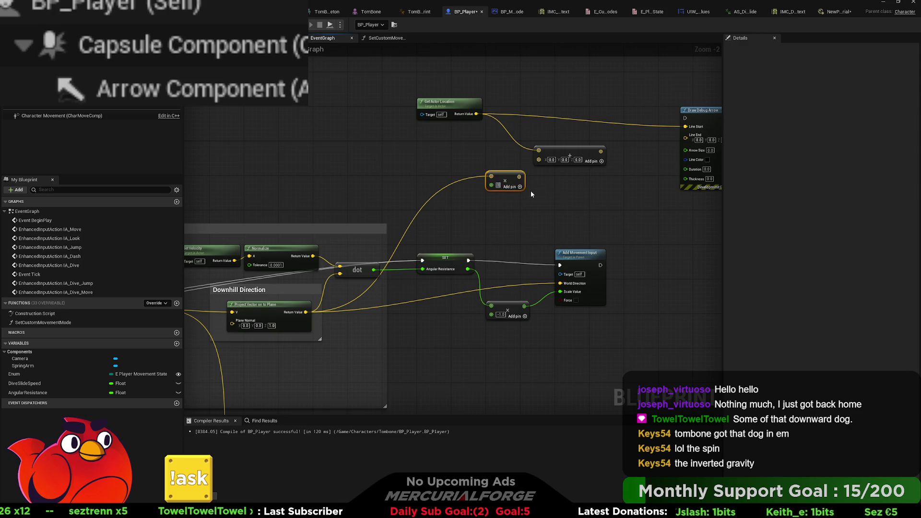
{"action": "mouse_move", "coordinate": [527, 176]}
{"action": "left_mouse_down"}
{"action": "mouse_move", "coordinate": [543, 161]}
{"action": "mouse_move", "coordinate": [687, 140]}
{"action": "left_mouse_up"}
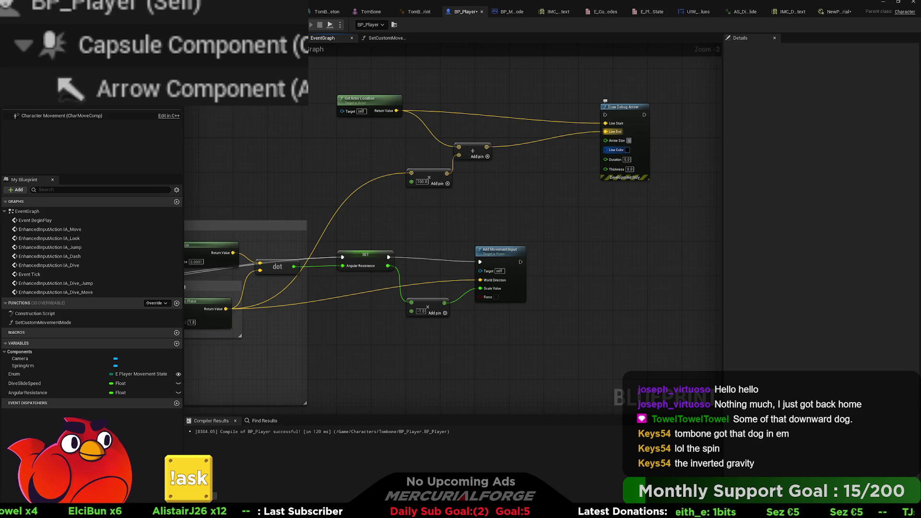
Set the debug arrow thickness to 2 and start a play test.
{"action": "type", "text": "2"}
{"action": "key", "text": "Return"}
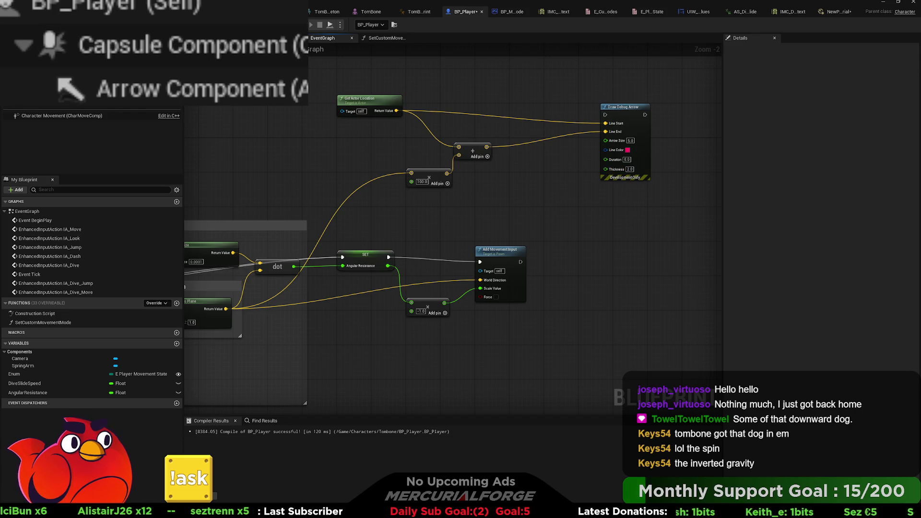
{"action": "key", "text": "alt+p"}
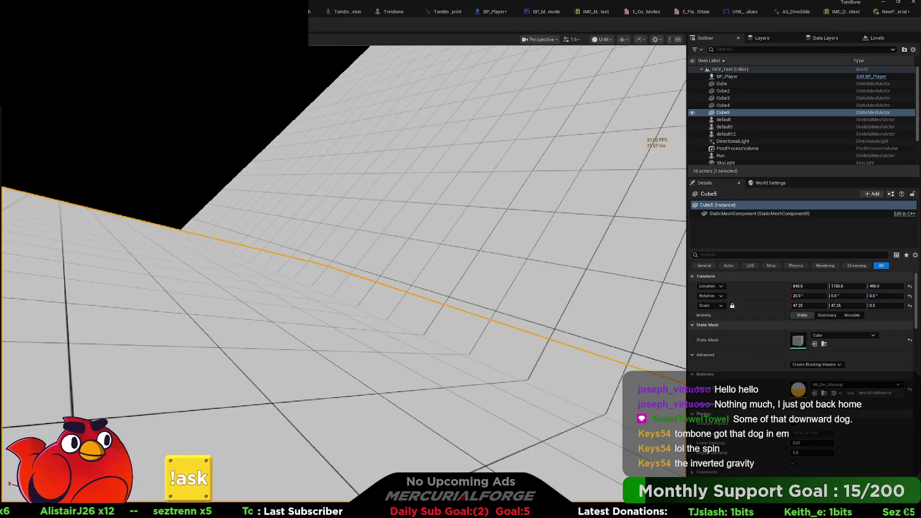
Try the dive slide in the play test, then stop and return to BP_Player.
{"action": "key", "text": "shift"}
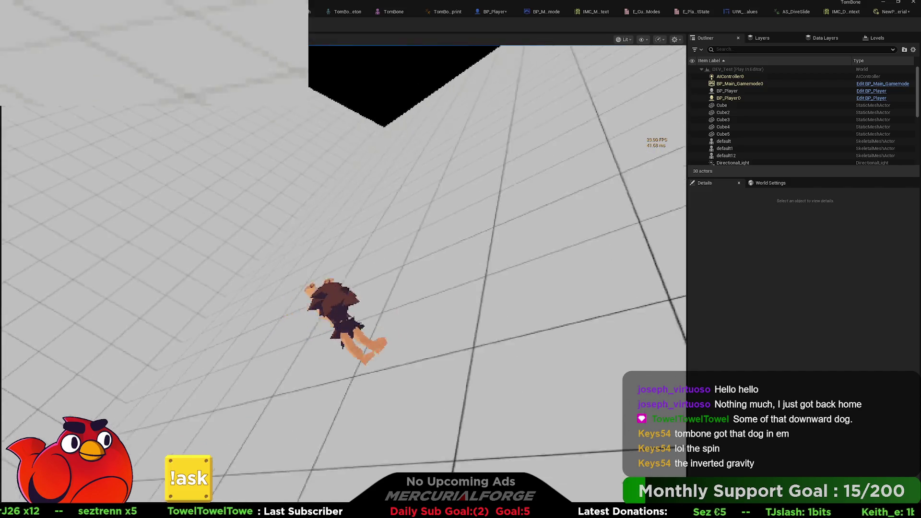
{"action": "key", "text": "Escape"}
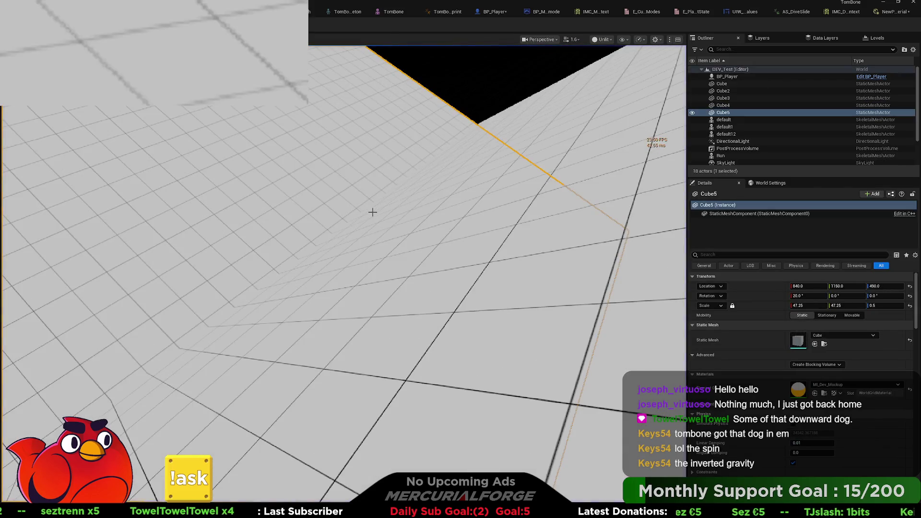
{"action": "left_click", "coordinate": [493, 12]}
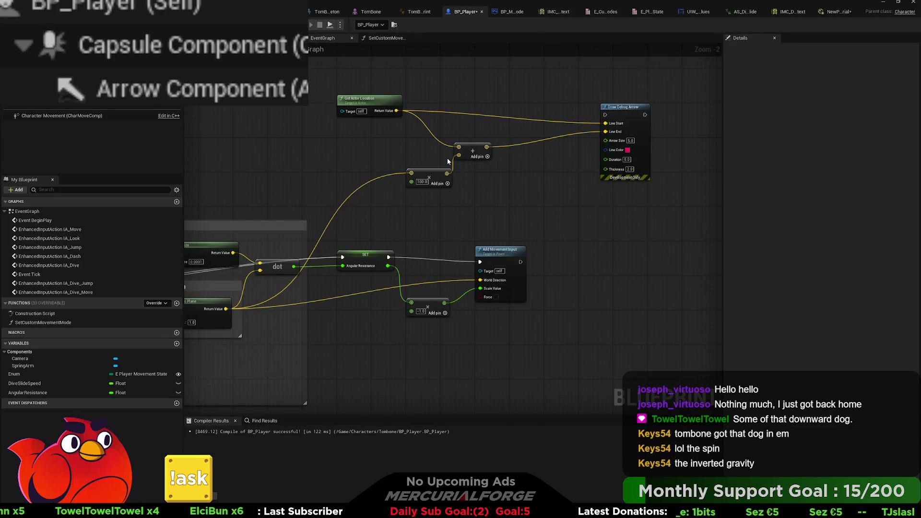
Run Draw Debug Arrow after Add Movement Input and play-test again before returning to BP_Player.
{"action": "left_click_drag", "start_coordinate": [606, 115], "coordinate": [521, 262]}
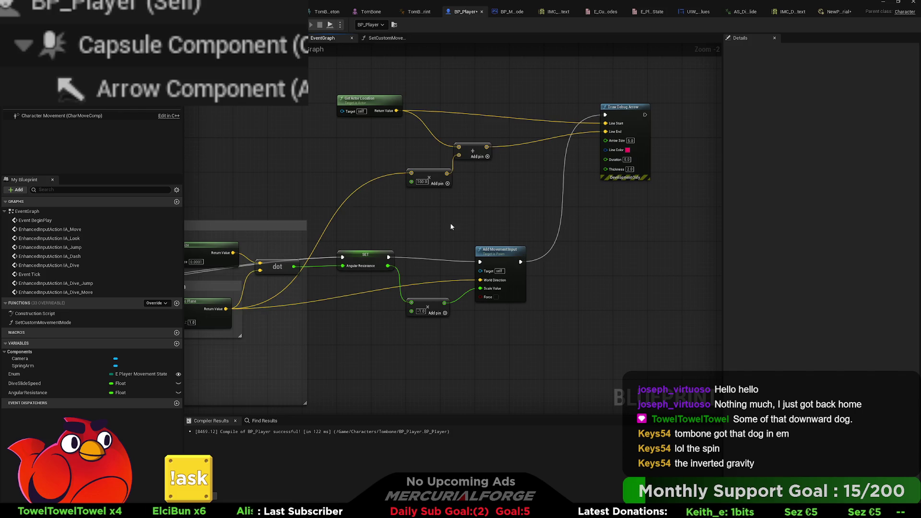
{"action": "left_click", "coordinate": [371, 11]}
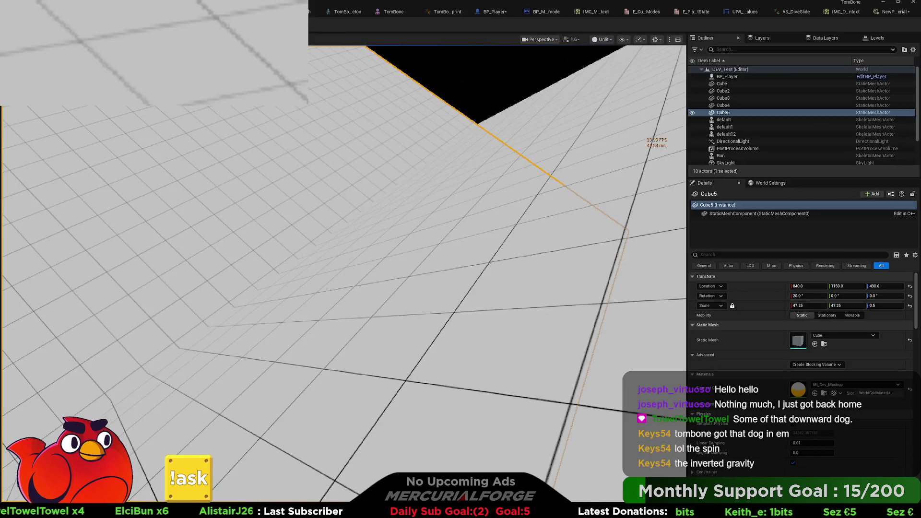
{"action": "key", "text": "alt+p"}
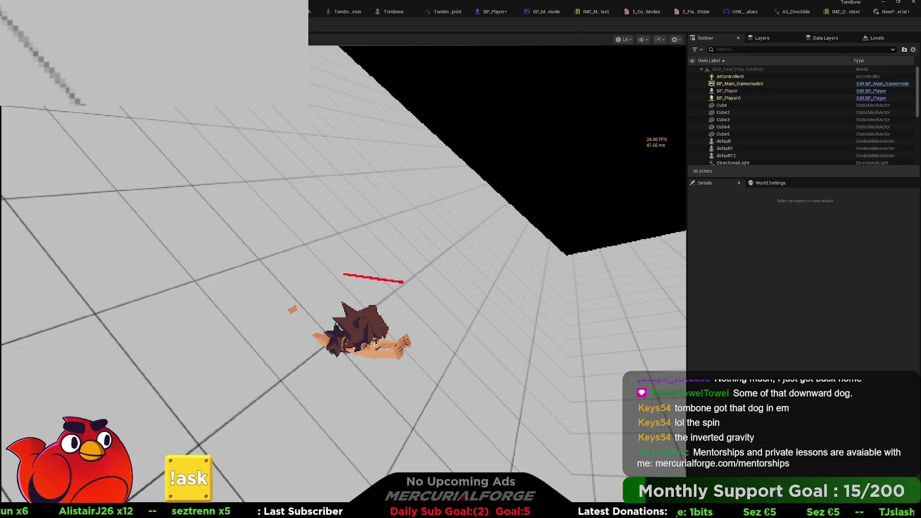
{"action": "key", "text": "Escape"}
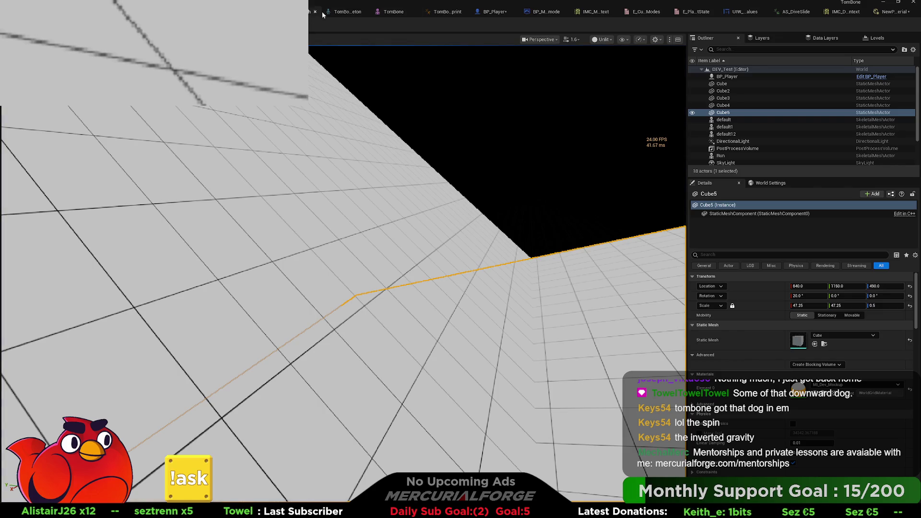
{"action": "left_click", "coordinate": [496, 13]}
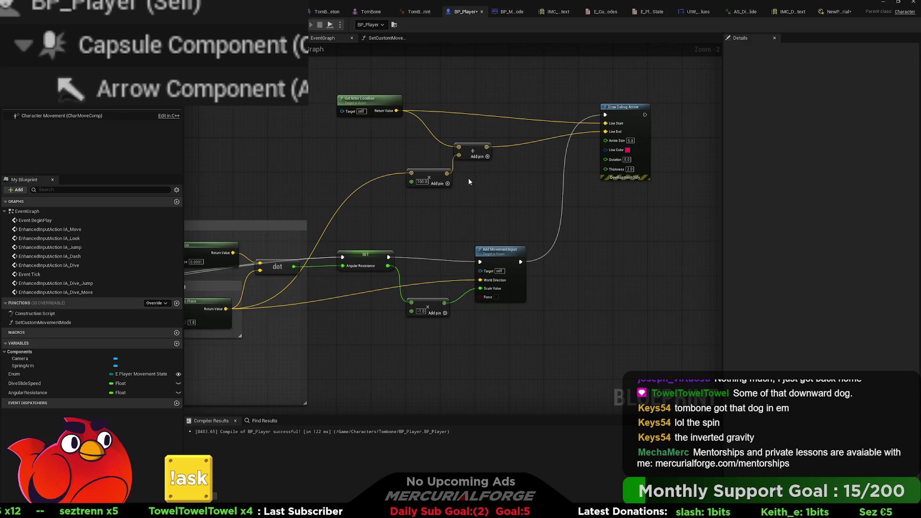
Insert a Print String of Angular Resistance between Add Movement Input and Draw Debug Arrow.
{"action": "mouse_move", "coordinate": [476, 179]}
{"action": "left_mouse_down"}
{"action": "mouse_move", "coordinate": [571, 199]}
{"action": "mouse_move", "coordinate": [524, 181]}
{"action": "mouse_move", "coordinate": [451, 212]}
{"action": "mouse_move", "coordinate": [391, 221]}
{"action": "left_mouse_up"}
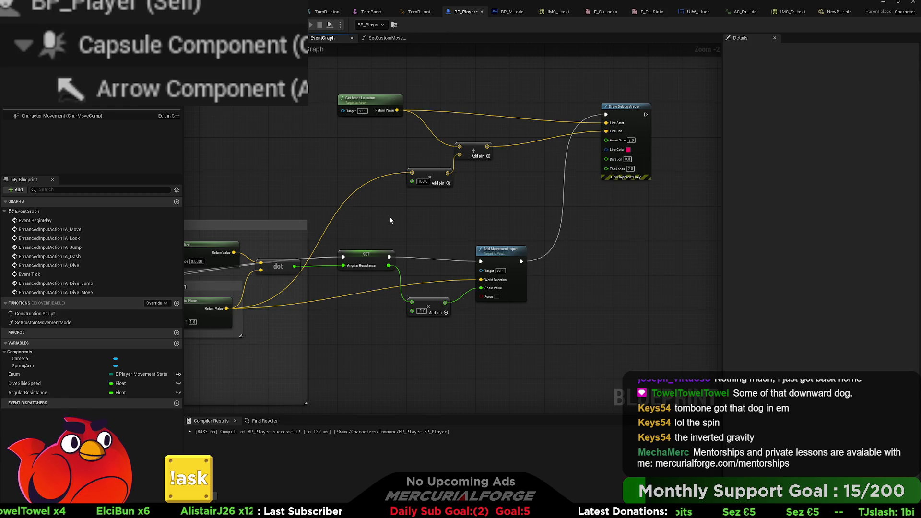
{"action": "mouse_move", "coordinate": [349, 217]}
{"action": "left_mouse_down"}
{"action": "mouse_move", "coordinate": [365, 144]}
{"action": "mouse_move", "coordinate": [288, 96]}
{"action": "mouse_move", "coordinate": [408, 86]}
{"action": "left_mouse_up"}
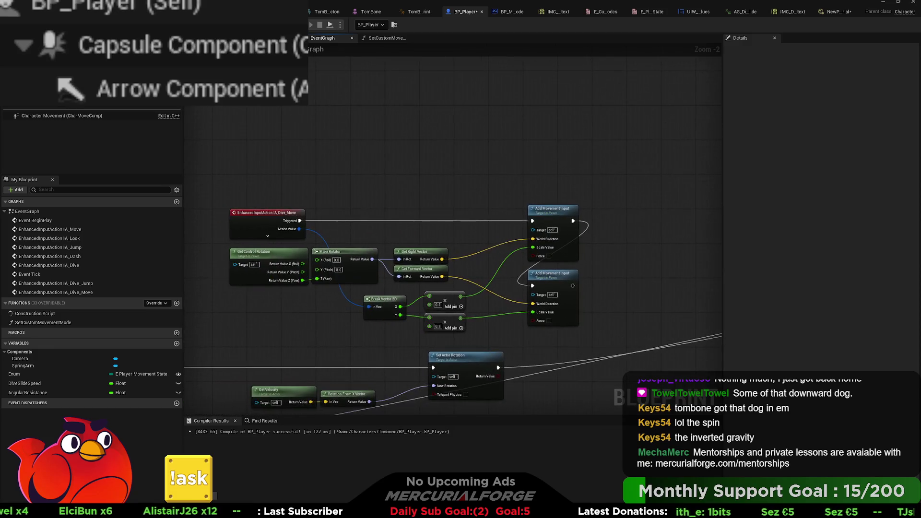
{"action": "mouse_move", "coordinate": [665, 228]}
{"action": "left_mouse_down"}
{"action": "mouse_move", "coordinate": [268, 216]}
{"action": "mouse_move", "coordinate": [505, 229]}
{"action": "mouse_move", "coordinate": [395, 229]}
{"action": "left_mouse_up"}
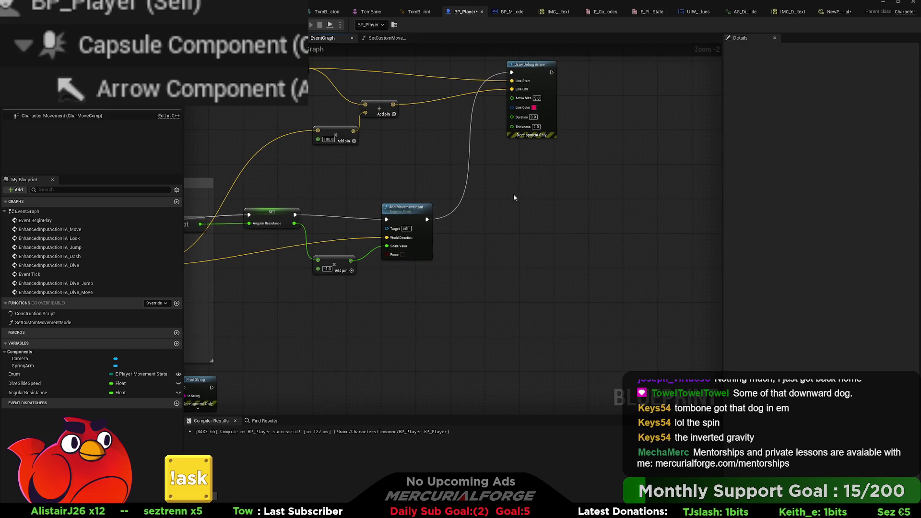
{"action": "left_click_drag", "start_coordinate": [370, 180], "coordinate": [545, 179]}
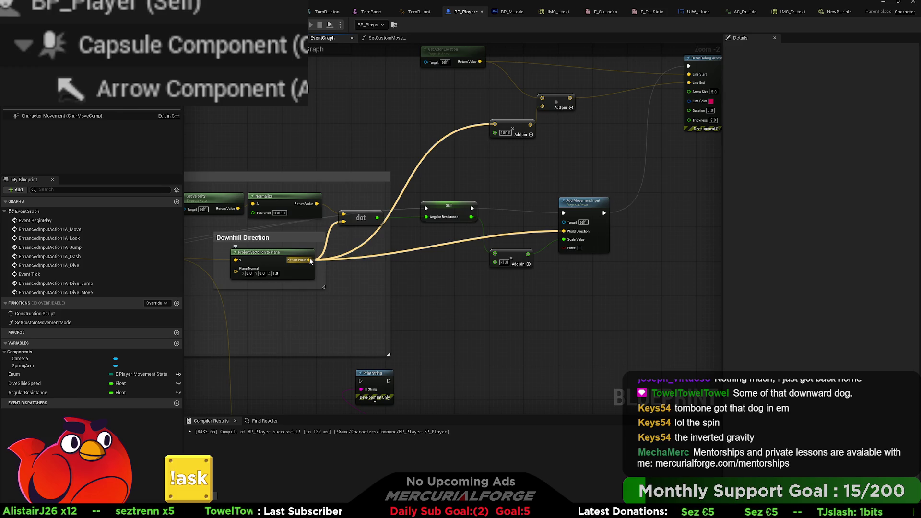
{"action": "mouse_move", "coordinate": [306, 262]}
{"action": "left_mouse_down"}
{"action": "mouse_move", "coordinate": [480, 254]}
{"action": "mouse_move", "coordinate": [340, 249]}
{"action": "left_mouse_up"}
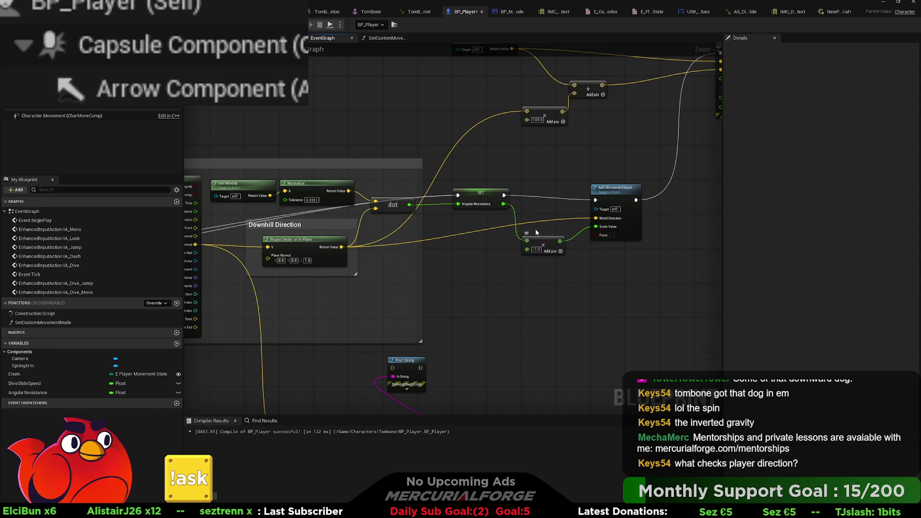
{"action": "mouse_move", "coordinate": [496, 208]}
{"action": "left_mouse_down"}
{"action": "mouse_move", "coordinate": [498, 227]}
{"action": "mouse_move", "coordinate": [458, 226]}
{"action": "left_mouse_up"}
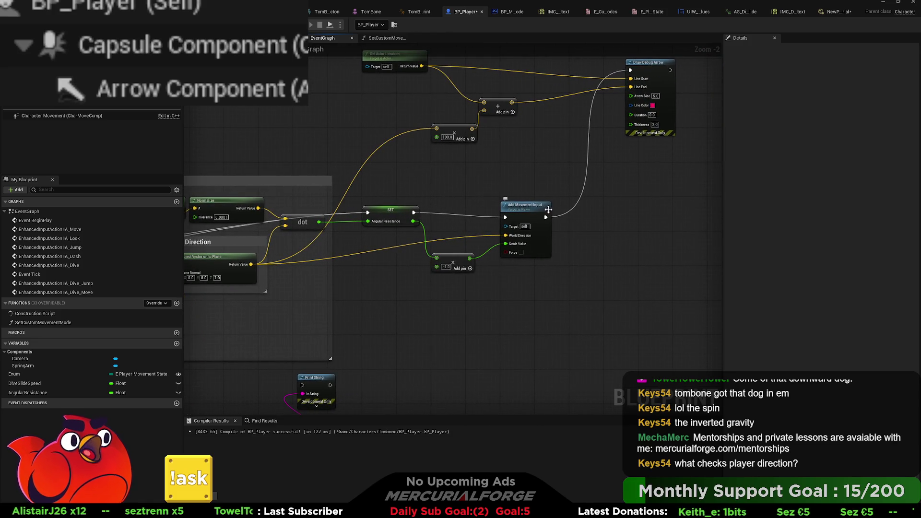
{"action": "left_click_drag", "start_coordinate": [545, 220], "coordinate": [609, 204]}
{"action": "key", "text": "ctrl+z"}
{"action": "left_click_drag", "start_coordinate": [545, 217], "coordinate": [597, 200]}
{"action": "mouse_move", "coordinate": [414, 221]}
{"action": "left_mouse_down"}
{"action": "mouse_move", "coordinate": [600, 218]}
{"action": "mouse_move", "coordinate": [631, 70]}
{"action": "left_mouse_up"}
{"action": "left_click_drag", "start_coordinate": [612, 201], "coordinate": [565, 144]}
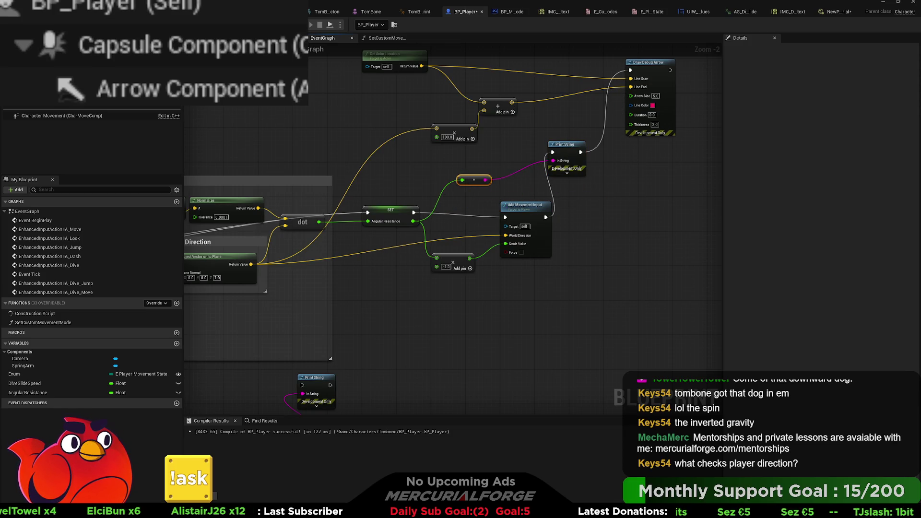
{"action": "left_click", "coordinate": [371, 11]}
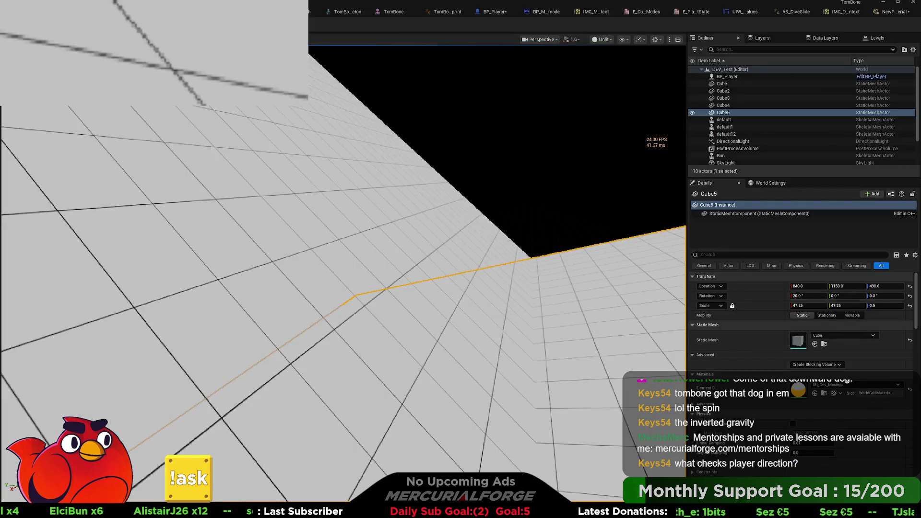
Play-test the dive, seeing Angular Resistance print 0.0 to -0.328068, then return to BP_Player.
{"action": "key", "text": "alt+p"}
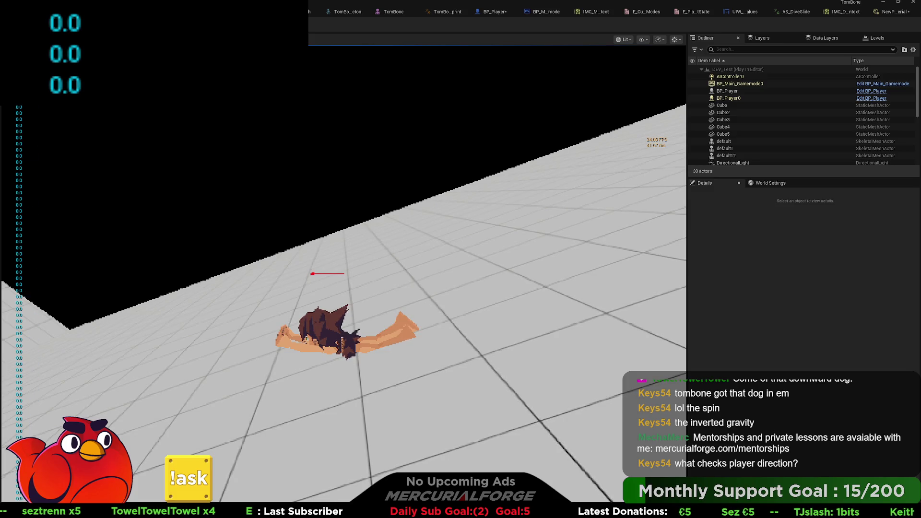
{"action": "key", "text": "Escape"}
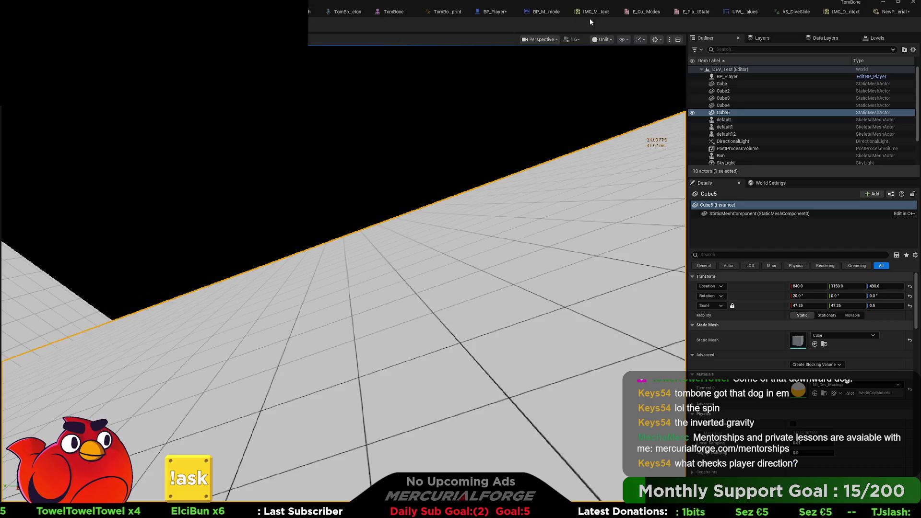
{"action": "left_click", "coordinate": [485, 11]}
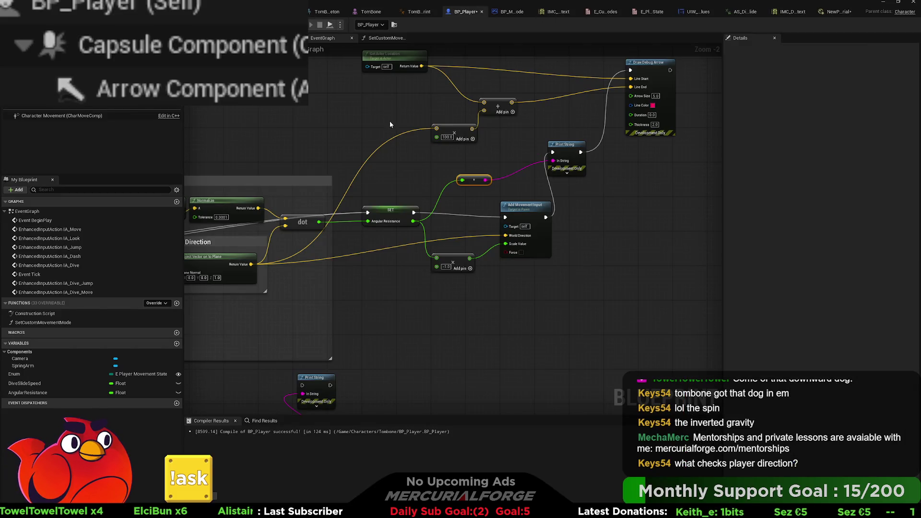
Shift the floor-check nodes left and wire Get Actor Forward Vector into Normalize's A input.
{"action": "mouse_move", "coordinate": [334, 151]}
{"action": "left_mouse_down"}
{"action": "mouse_move", "coordinate": [475, 161]}
{"action": "mouse_move", "coordinate": [425, 192]}
{"action": "mouse_move", "coordinate": [425, 164]}
{"action": "mouse_move", "coordinate": [590, 168]}
{"action": "mouse_move", "coordinate": [469, 161]}
{"action": "mouse_move", "coordinate": [528, 162]}
{"action": "left_mouse_up"}
{"action": "left_click_drag", "start_coordinate": [352, 218], "coordinate": [515, 198]}
{"action": "left_click_drag", "start_coordinate": [471, 229], "coordinate": [226, 243]}
{"action": "mouse_move", "coordinate": [430, 198]}
{"action": "left_mouse_down"}
{"action": "mouse_move", "coordinate": [412, 197]}
{"action": "mouse_move", "coordinate": [359, 160]}
{"action": "mouse_move", "coordinate": [314, 163]}
{"action": "left_mouse_up"}
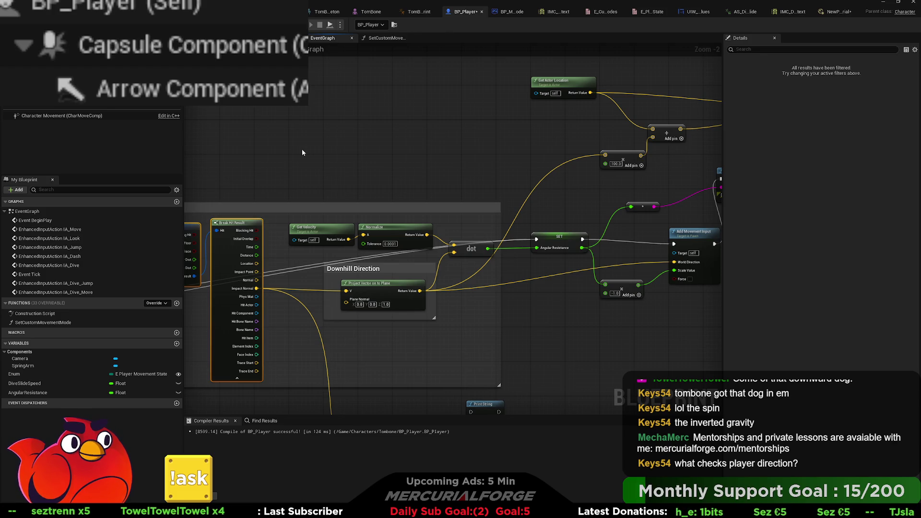
{"action": "key", "text": "ctrl+v"}
{"action": "left_click_drag", "start_coordinate": [362, 162], "coordinate": [379, 214]}
{"action": "left_click_drag", "start_coordinate": [441, 248], "coordinate": [364, 235]}
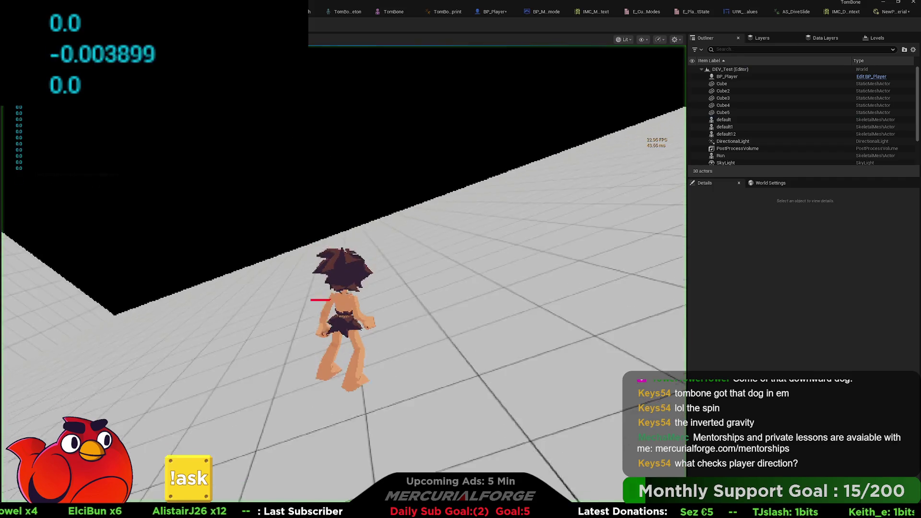
{"action": "key", "text": "d"}
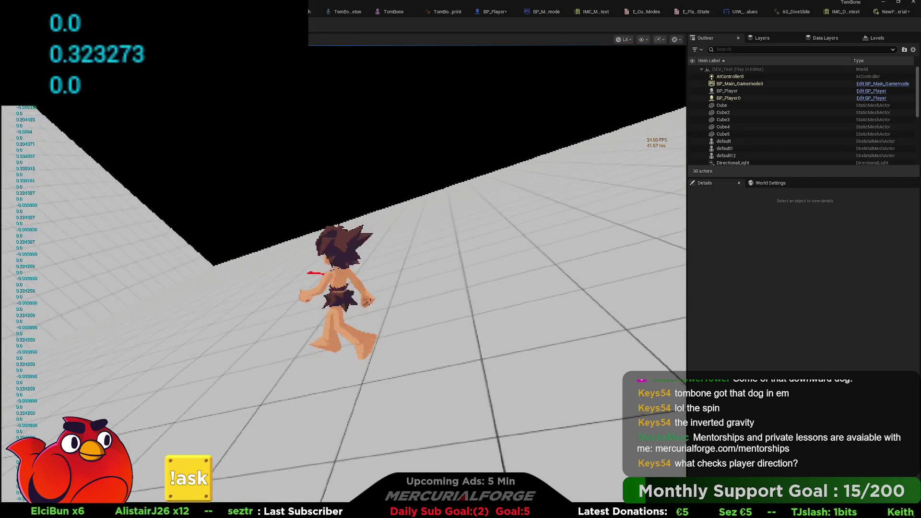
{"action": "key", "text": "w"}
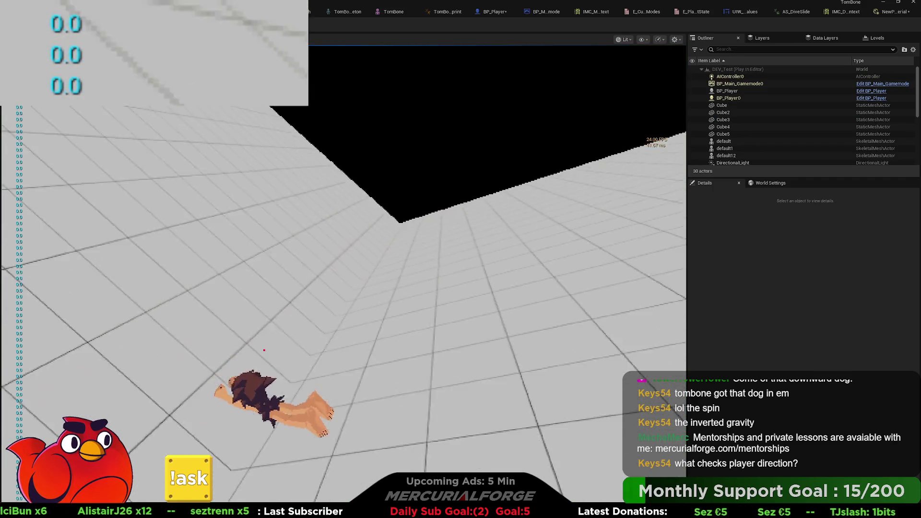
{"action": "key", "text": "w"}
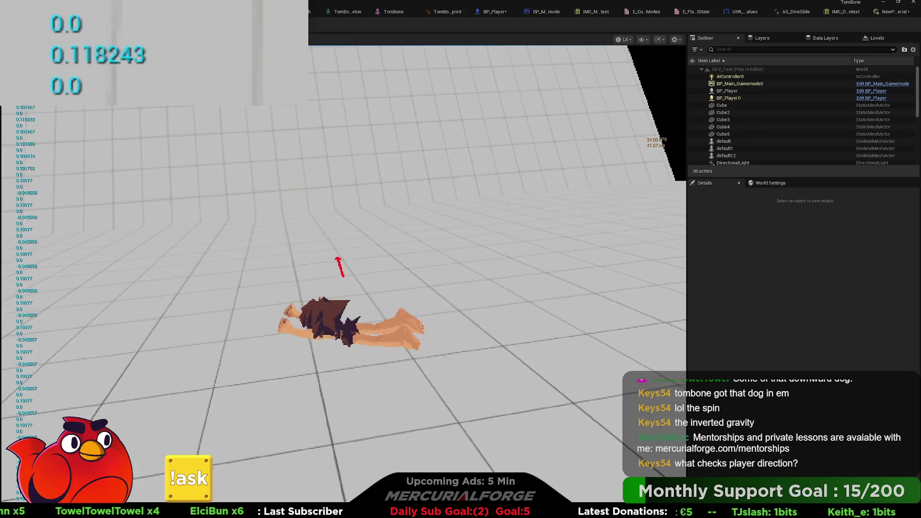
{"action": "key", "text": "w"}
{"action": "key", "text": "w"}
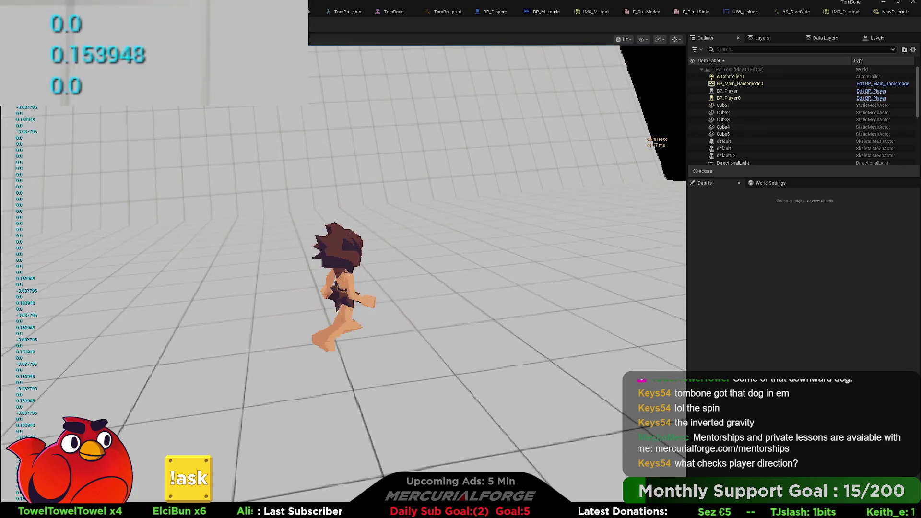
{"action": "key", "text": "Escape"}
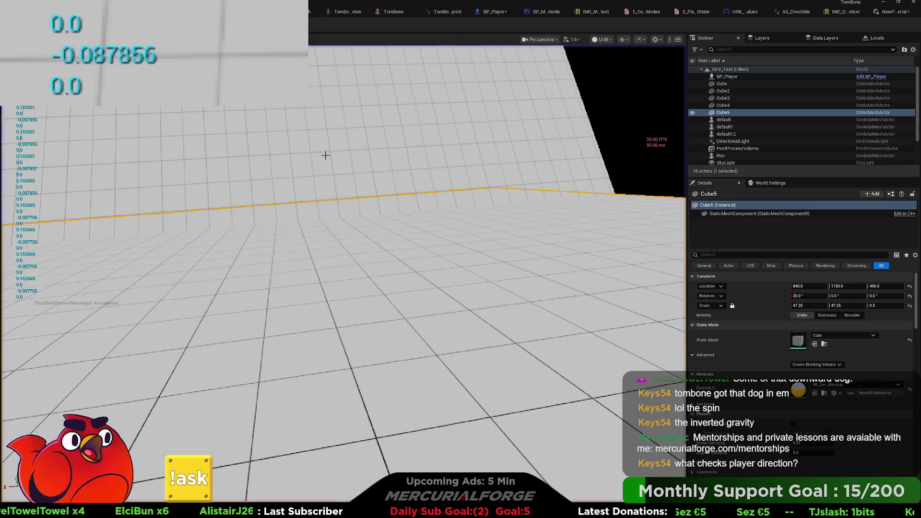
{"action": "left_click", "coordinate": [482, 13]}
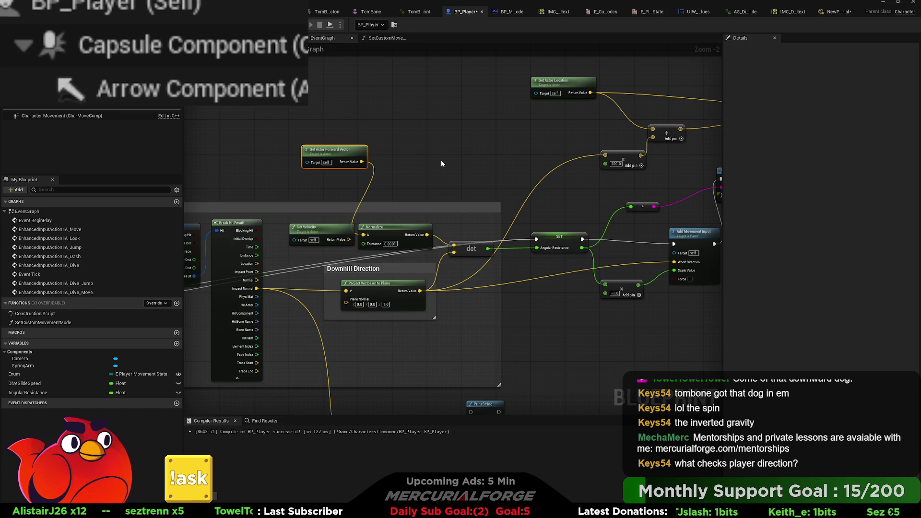
{"action": "left_click_drag", "start_coordinate": [442, 163], "coordinate": [269, 169]}
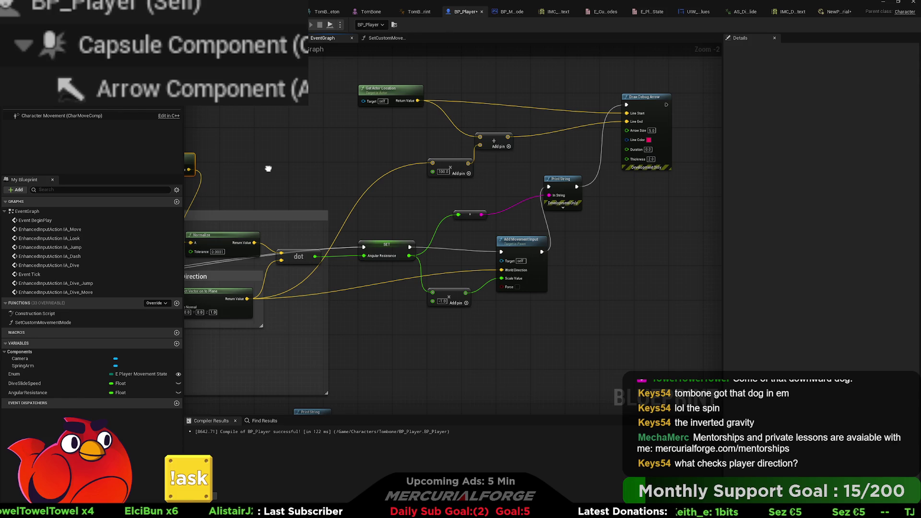
{"action": "left_click_drag", "start_coordinate": [269, 169], "coordinate": [268, 166]}
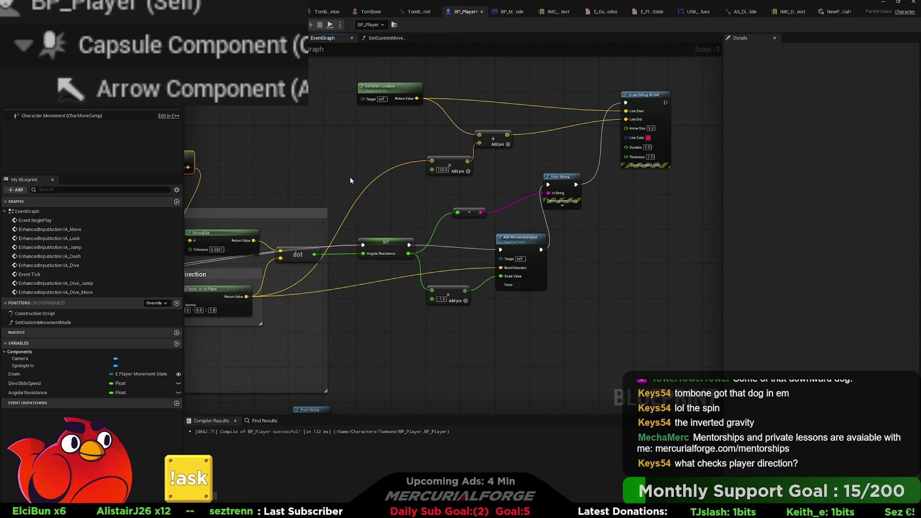
{"action": "left_click_drag", "start_coordinate": [268, 195], "coordinate": [406, 193]}
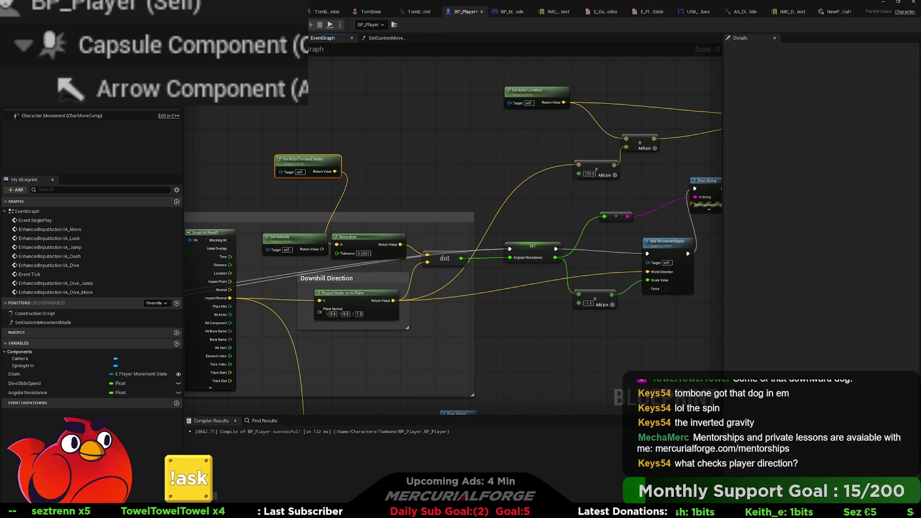
Add 90 to the ACOSd angle and wire the sum into Add Movement Input's Scale Value.
{"action": "left_click", "coordinate": [543, 347]}
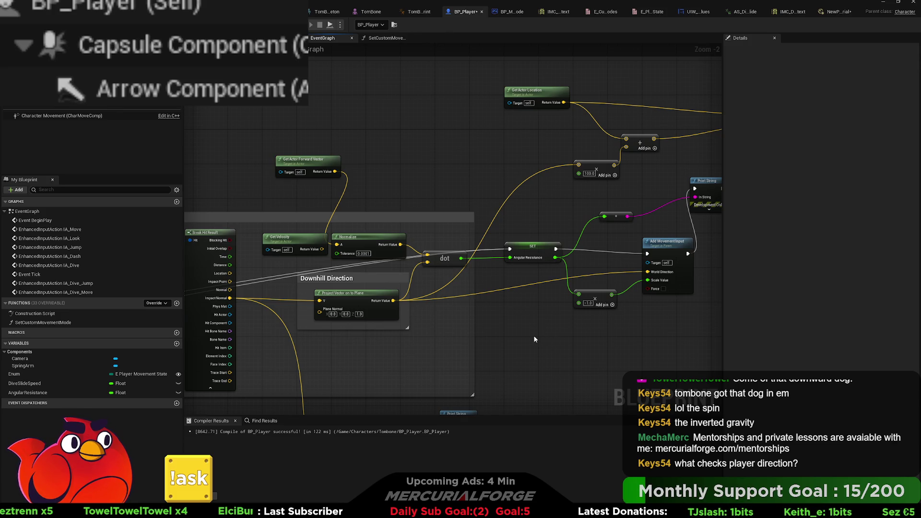
{"action": "mouse_move", "coordinate": [535, 339]}
{"action": "left_mouse_down"}
{"action": "mouse_move", "coordinate": [586, 172]}
{"action": "mouse_move", "coordinate": [420, 194]}
{"action": "left_mouse_up"}
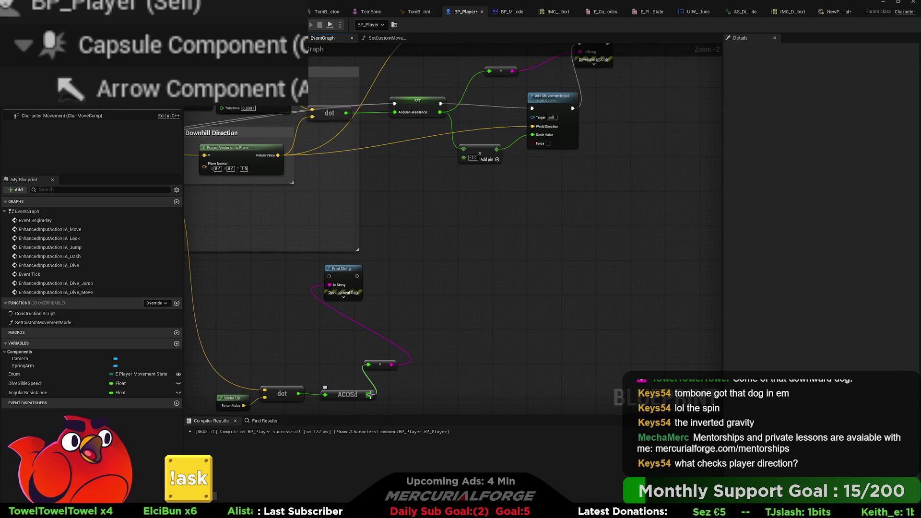
{"action": "mouse_move", "coordinate": [370, 394]}
{"action": "left_mouse_down"}
{"action": "mouse_move", "coordinate": [447, 199]}
{"action": "mouse_move", "coordinate": [465, 193]}
{"action": "left_mouse_up"}
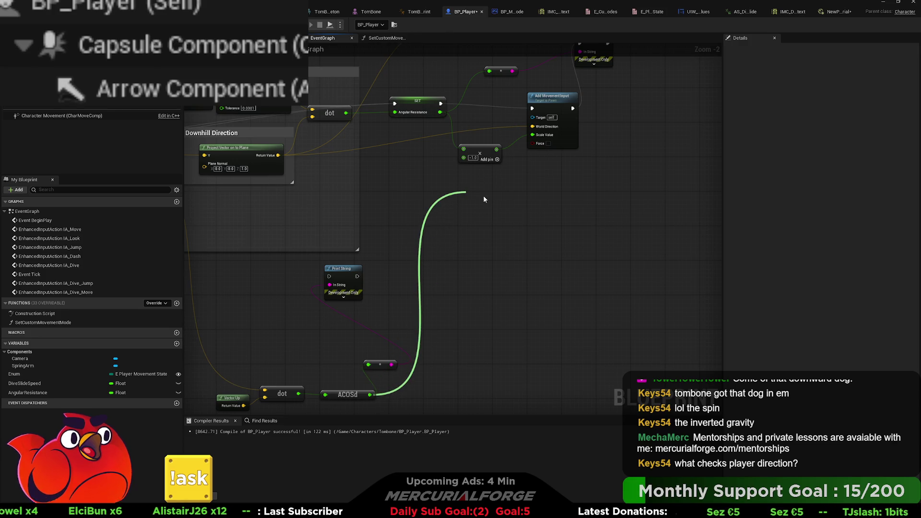
{"action": "left_click_drag", "start_coordinate": [484, 197], "coordinate": [483, 197]}
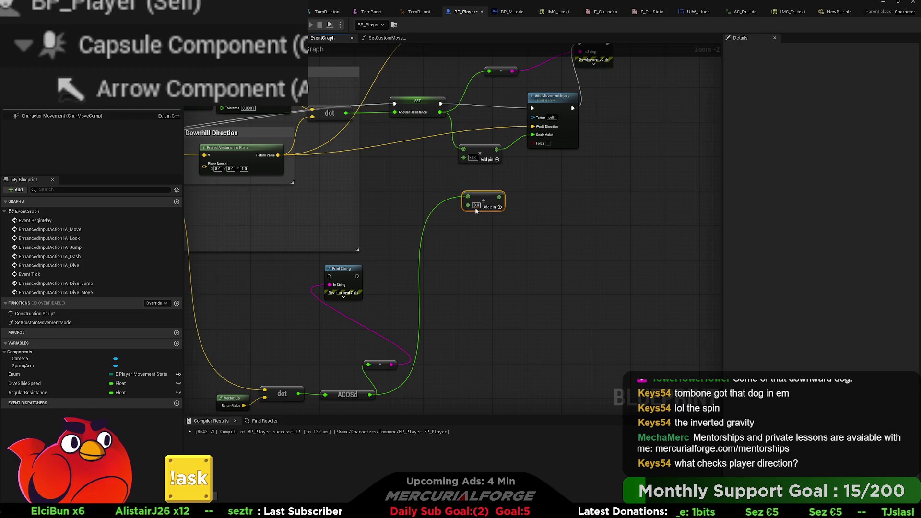
{"action": "type", "text": "90"}
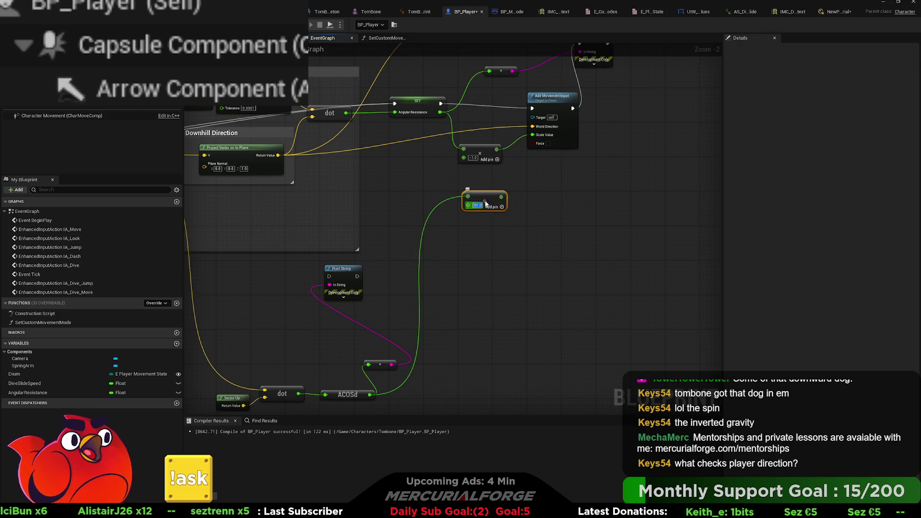
{"action": "left_click_drag", "start_coordinate": [500, 197], "coordinate": [535, 139]}
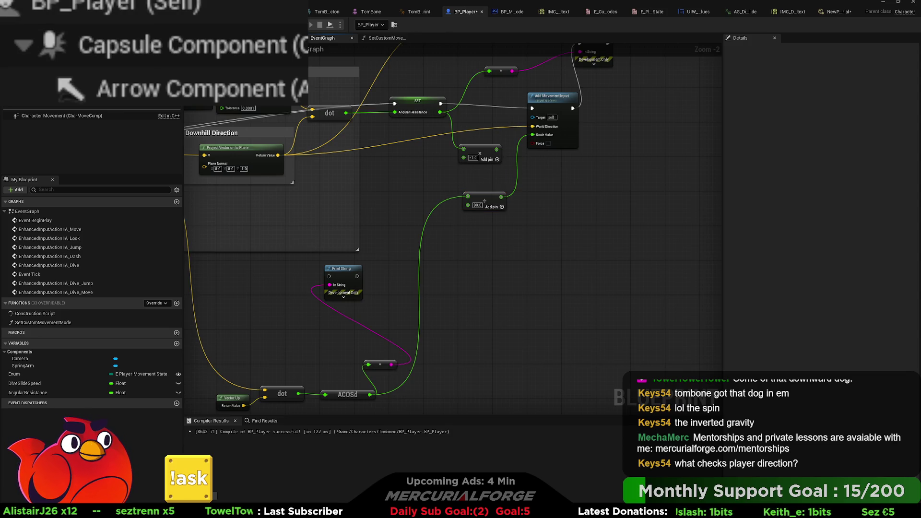
{"action": "key", "text": "alt+Tab"}
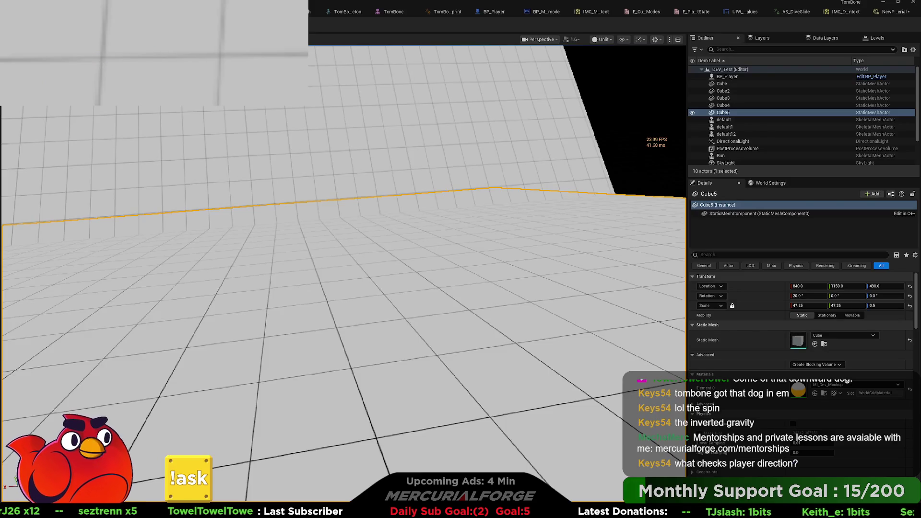
Play-test the dive slide, seeing slope values 0.642788 and 0.34202, then reopen BP_Player.
{"action": "key", "text": "alt+p"}
{"action": "key", "text": "w"}
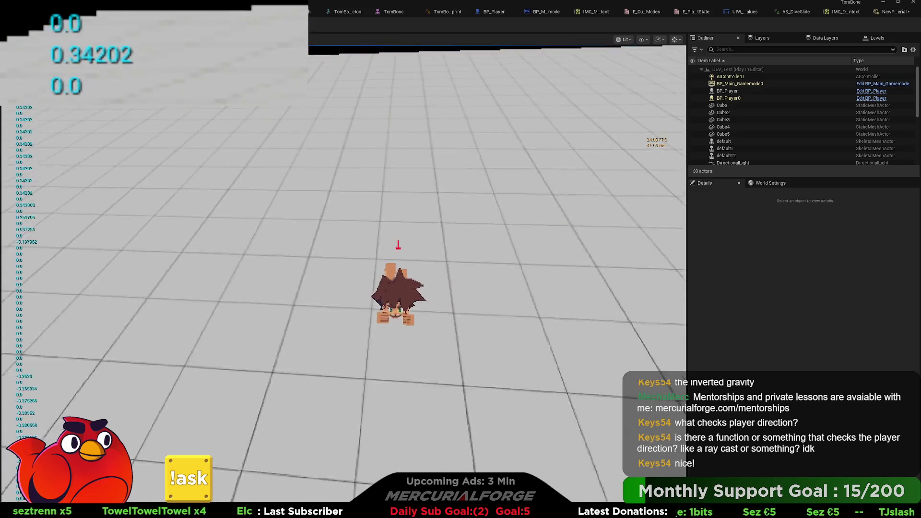
{"action": "key", "text": "Escape"}
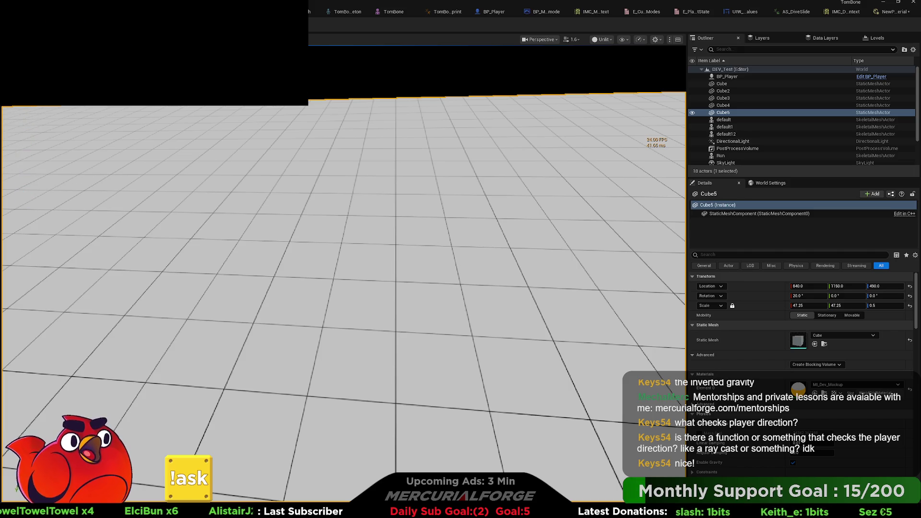
{"action": "left_click", "coordinate": [490, 11]}
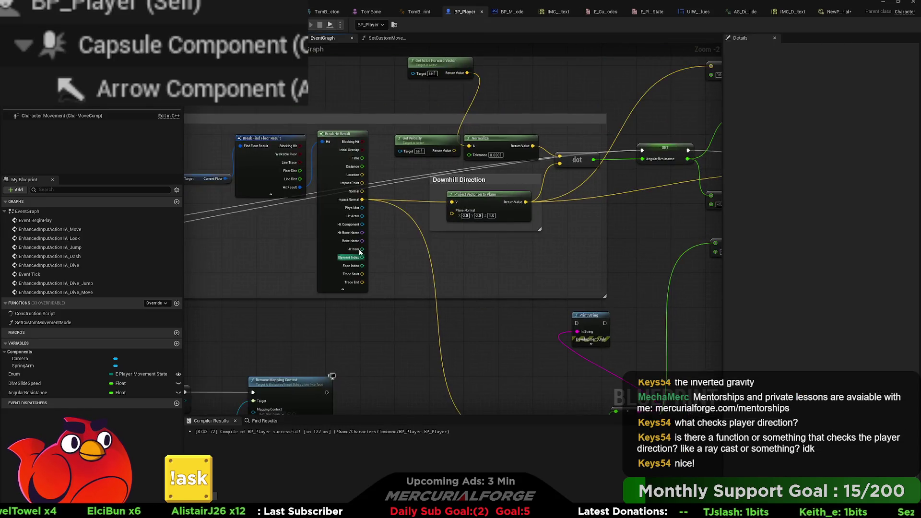
Connect the Sequence's first output to the Branch and delete the SET, multiply and -1.0 nodes.
{"action": "mouse_move", "coordinate": [350, 218]}
{"action": "left_mouse_down"}
{"action": "mouse_move", "coordinate": [380, 193]}
{"action": "mouse_move", "coordinate": [530, 238]}
{"action": "left_mouse_up"}
{"action": "mouse_move", "coordinate": [414, 291]}
{"action": "left_mouse_down"}
{"action": "mouse_move", "coordinate": [325, 232]}
{"action": "mouse_move", "coordinate": [334, 270]}
{"action": "mouse_move", "coordinate": [401, 187]}
{"action": "left_mouse_up"}
{"action": "mouse_move", "coordinate": [645, 318]}
{"action": "left_mouse_down"}
{"action": "mouse_move", "coordinate": [405, 178]}
{"action": "mouse_move", "coordinate": [387, 198]}
{"action": "mouse_move", "coordinate": [407, 246]}
{"action": "mouse_move", "coordinate": [479, 245]}
{"action": "mouse_move", "coordinate": [372, 261]}
{"action": "mouse_move", "coordinate": [293, 258]}
{"action": "mouse_move", "coordinate": [470, 203]}
{"action": "mouse_move", "coordinate": [449, 212]}
{"action": "left_mouse_up"}
{"action": "mouse_move", "coordinate": [581, 248]}
{"action": "left_mouse_down"}
{"action": "mouse_move", "coordinate": [559, 164]}
{"action": "mouse_move", "coordinate": [474, 142]}
{"action": "left_mouse_up"}
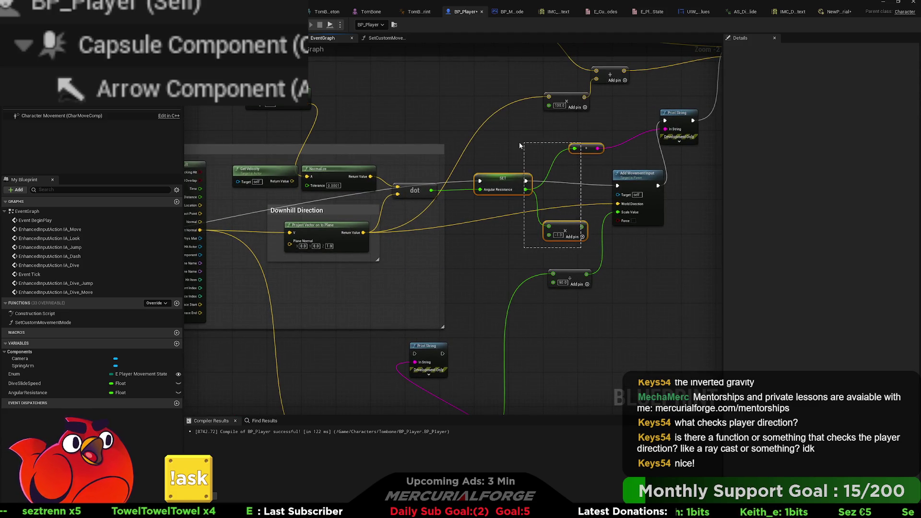
{"action": "key", "text": "Delete"}
{"action": "mouse_move", "coordinate": [582, 136]}
{"action": "left_mouse_down"}
{"action": "mouse_move", "coordinate": [529, 175]}
{"action": "mouse_move", "coordinate": [491, 222]}
{"action": "left_mouse_up"}
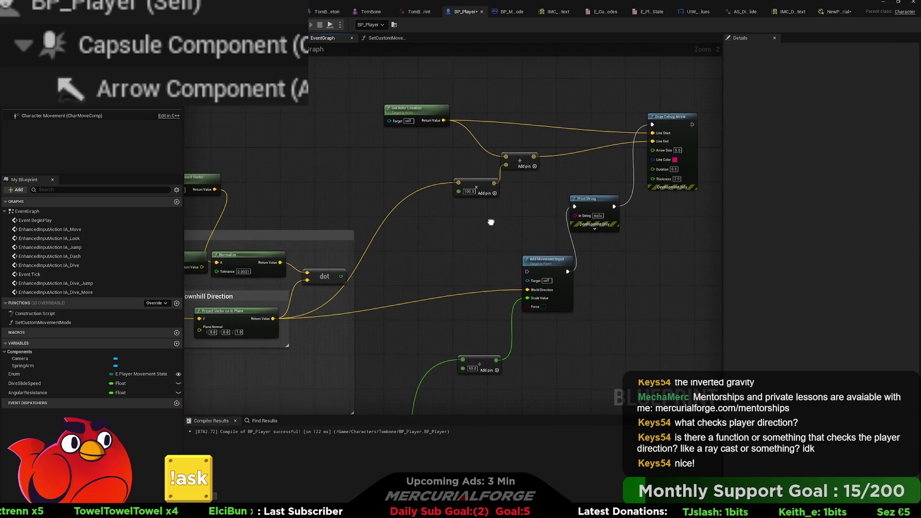
Delete the Get Velocity, Normalize, dot, forward vector and unused Print String nodes.
{"action": "mouse_move", "coordinate": [690, 234]}
{"action": "left_mouse_down"}
{"action": "mouse_move", "coordinate": [439, 101]}
{"action": "mouse_move", "coordinate": [398, 91]}
{"action": "left_mouse_up"}
{"action": "mouse_move", "coordinate": [468, 202]}
{"action": "left_mouse_down"}
{"action": "mouse_move", "coordinate": [547, 176]}
{"action": "mouse_move", "coordinate": [650, 166]}
{"action": "left_mouse_up"}
{"action": "left_click_drag", "start_coordinate": [533, 213], "coordinate": [378, 241]}
{"action": "key", "text": "Delete"}
{"action": "left_click", "coordinate": [372, 142]}
{"action": "key", "text": "Delete"}
{"action": "left_click_drag", "start_coordinate": [480, 346], "coordinate": [458, 246]}
{"action": "left_click", "coordinate": [475, 225]}
{"action": "key", "text": "Delete"}
{"action": "left_click_drag", "start_coordinate": [548, 358], "coordinate": [347, 275]}
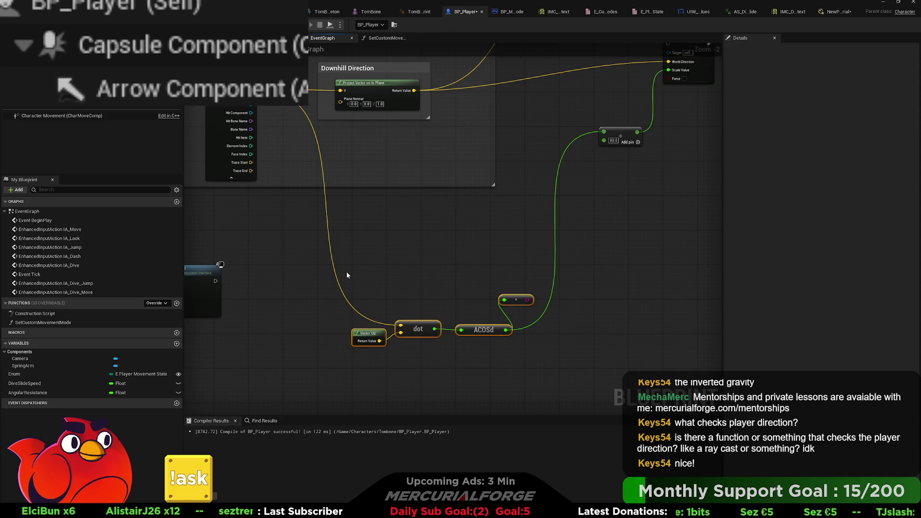
Comment the slope-angle nodes as 'Get Slope Angle', remove the reroute, and tuck the divide node inside.
{"action": "key", "text": "c"}
{"action": "type", "text": "Get"}
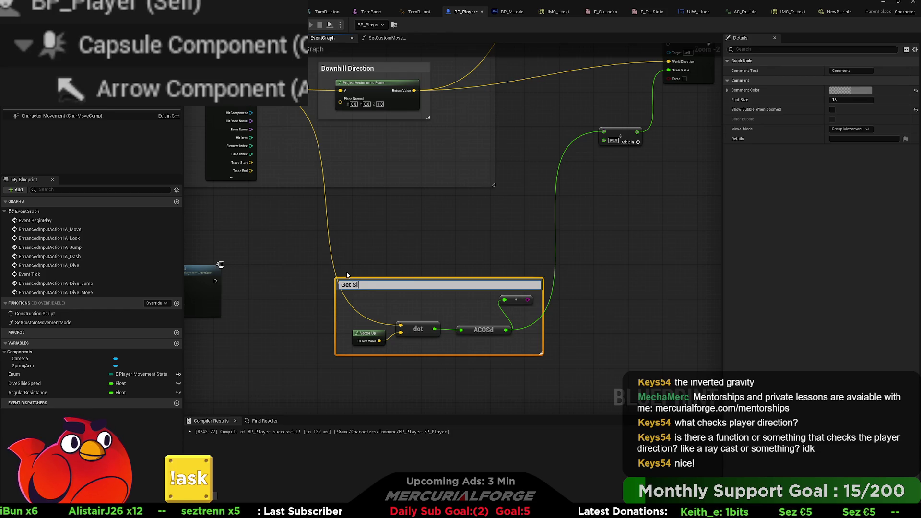
{"action": "type", "text": "Slope Angle"}
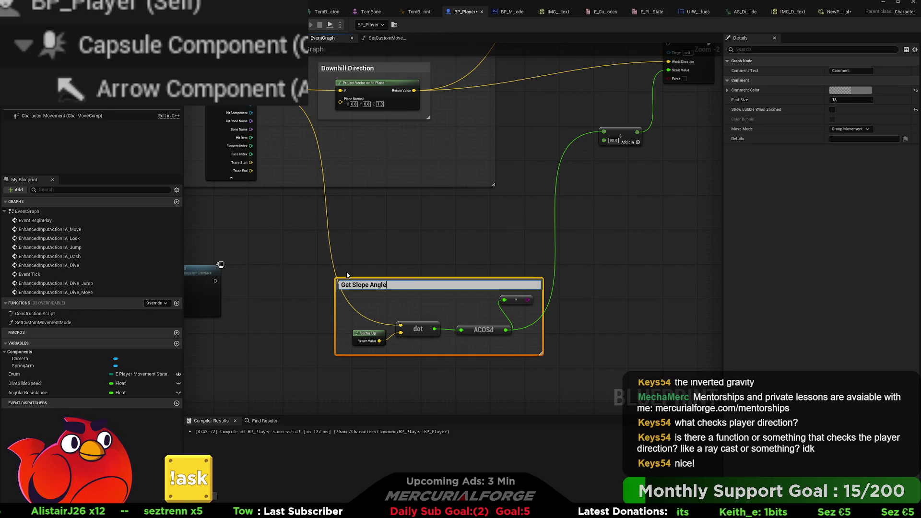
{"action": "key", "text": "Return"}
{"action": "left_click_drag", "start_coordinate": [359, 279], "coordinate": [306, 166]}
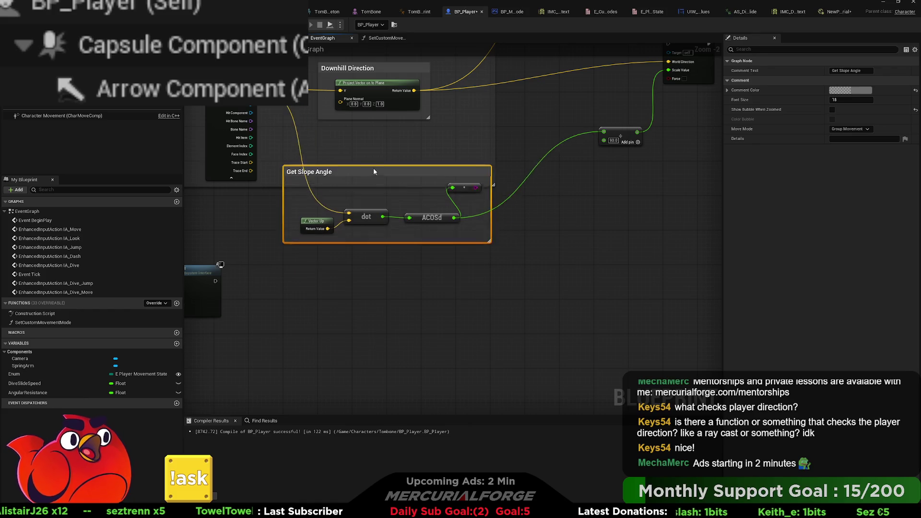
{"action": "left_click_drag", "start_coordinate": [420, 188], "coordinate": [407, 145]}
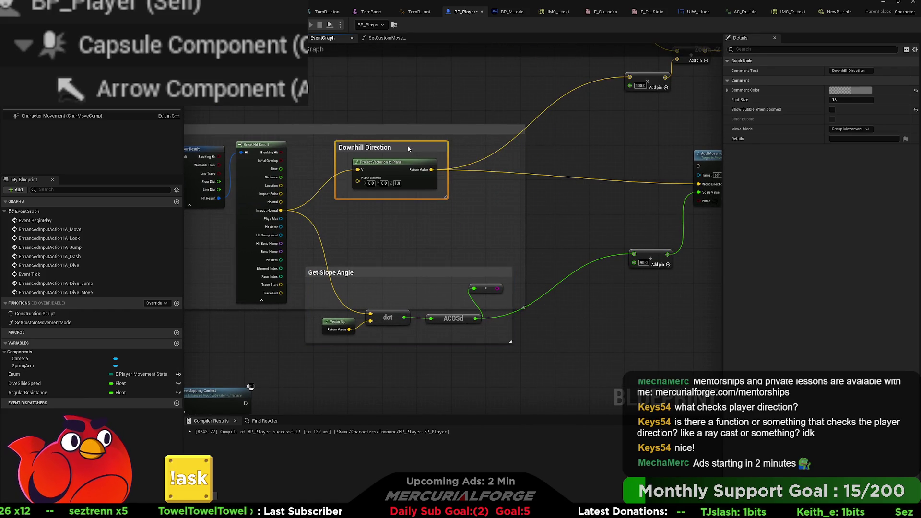
{"action": "mouse_move", "coordinate": [419, 272]}
{"action": "left_mouse_down"}
{"action": "mouse_move", "coordinate": [419, 221]}
{"action": "mouse_move", "coordinate": [420, 229]}
{"action": "left_mouse_up"}
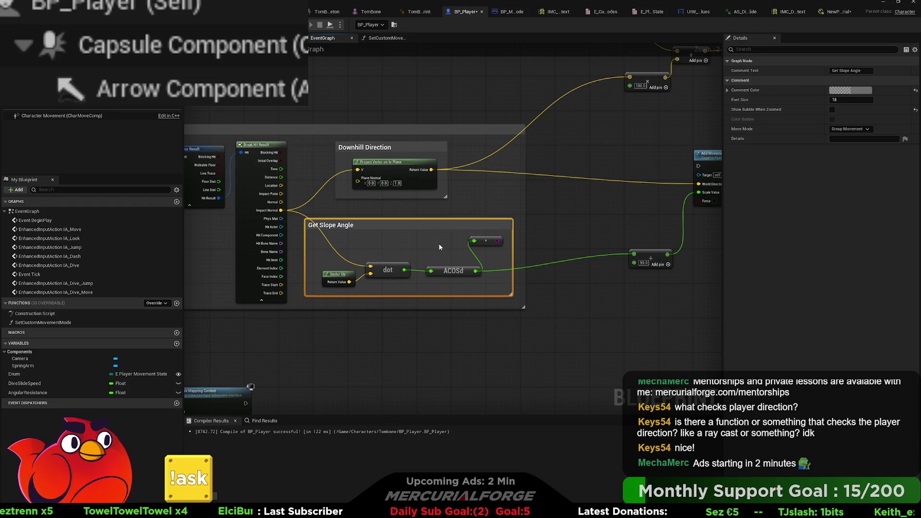
{"action": "left_click", "coordinate": [486, 240]}
{"action": "key", "text": "Delete"}
{"action": "left_click_drag", "start_coordinate": [659, 256], "coordinate": [486, 244]}
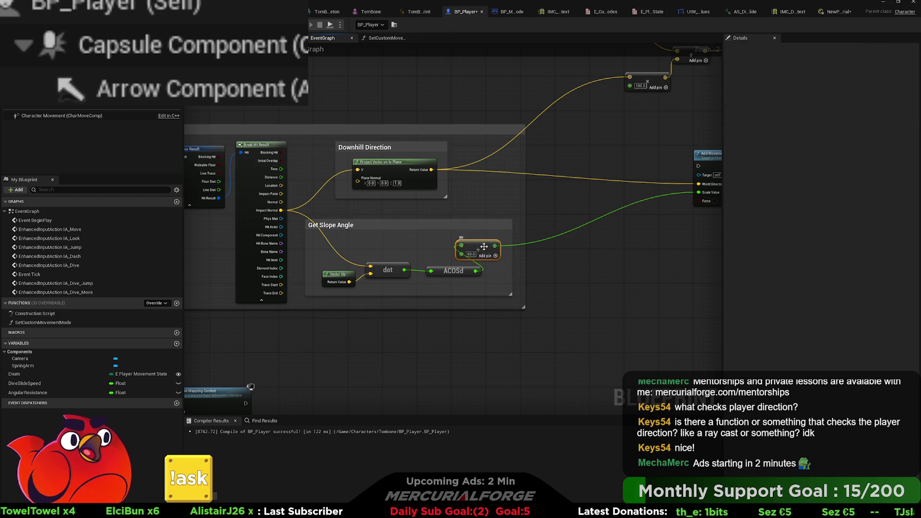
Wire Downhill Direction into the movement input's World Direction, then compile and start a play test.
{"action": "mouse_move", "coordinate": [400, 159]}
{"action": "left_mouse_down"}
{"action": "mouse_move", "coordinate": [401, 214]}
{"action": "mouse_move", "coordinate": [453, 207]}
{"action": "left_mouse_up"}
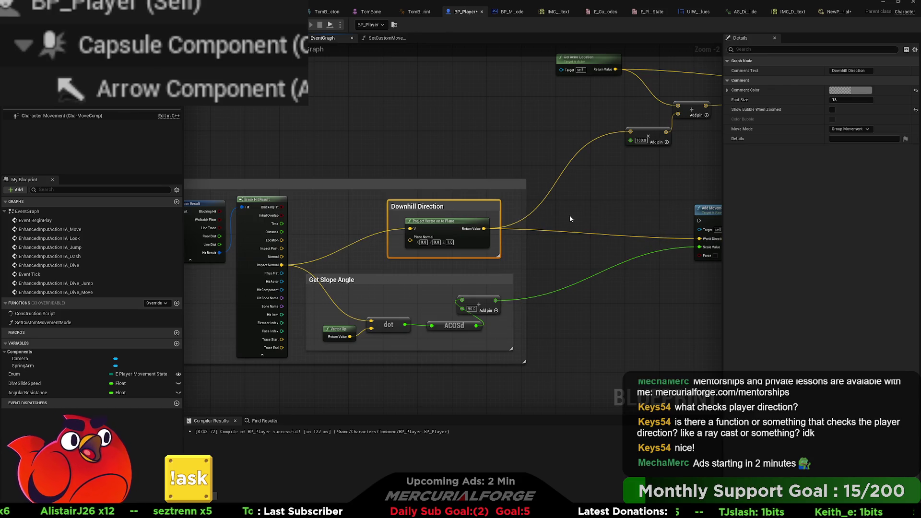
{"action": "left_click_drag", "start_coordinate": [570, 219], "coordinate": [386, 231]}
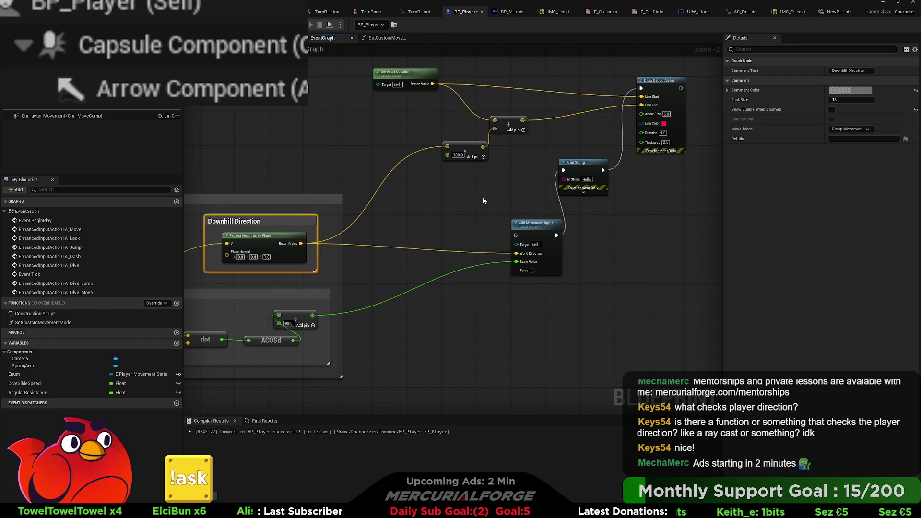
{"action": "mouse_move", "coordinate": [422, 212]}
{"action": "left_mouse_down"}
{"action": "mouse_move", "coordinate": [667, 200]}
{"action": "mouse_move", "coordinate": [395, 202]}
{"action": "mouse_move", "coordinate": [307, 268]}
{"action": "mouse_move", "coordinate": [327, 271]}
{"action": "left_mouse_up"}
{"action": "mouse_move", "coordinate": [278, 292]}
{"action": "left_mouse_down"}
{"action": "mouse_move", "coordinate": [779, 264]}
{"action": "mouse_move", "coordinate": [529, 177]}
{"action": "left_mouse_up"}
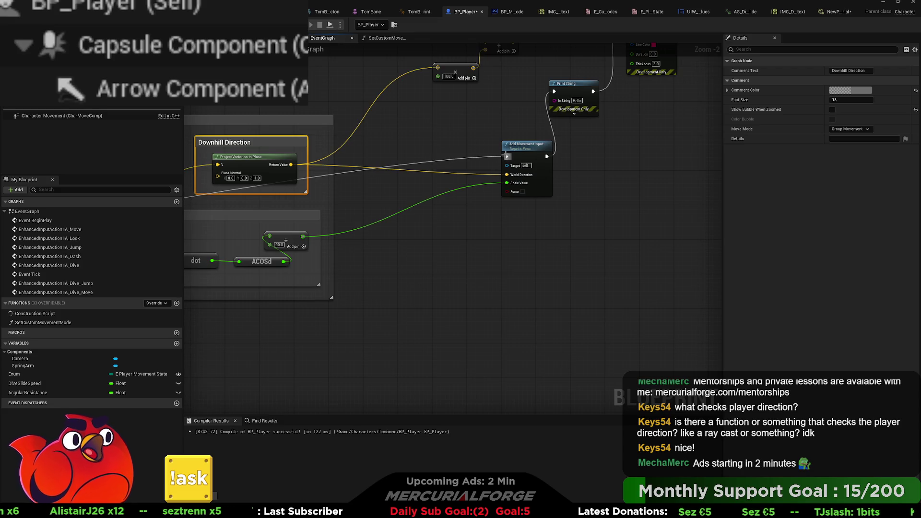
{"action": "left_click_drag", "start_coordinate": [304, 79], "coordinate": [307, 166]}
{"action": "key", "text": "ctrl+s"}
{"action": "key", "text": "alt+p"}
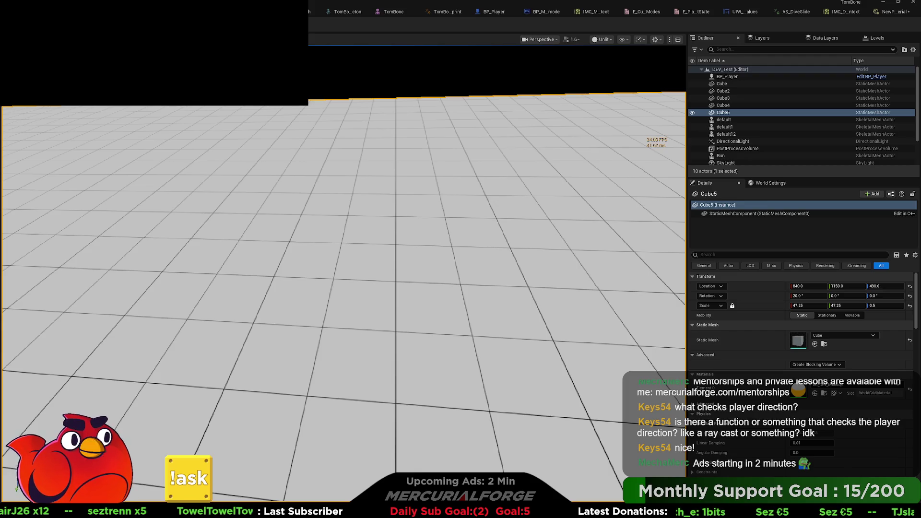
Walk forward and dive-slide twice onto the ramp, then stop and reopen the BP_Player tab.
{"action": "key", "text": "w"}
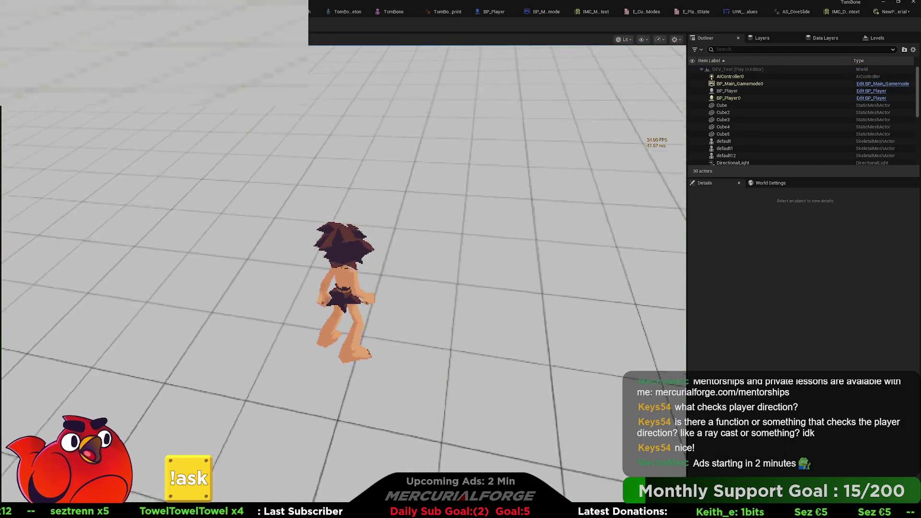
{"action": "key", "text": "ctrl"}
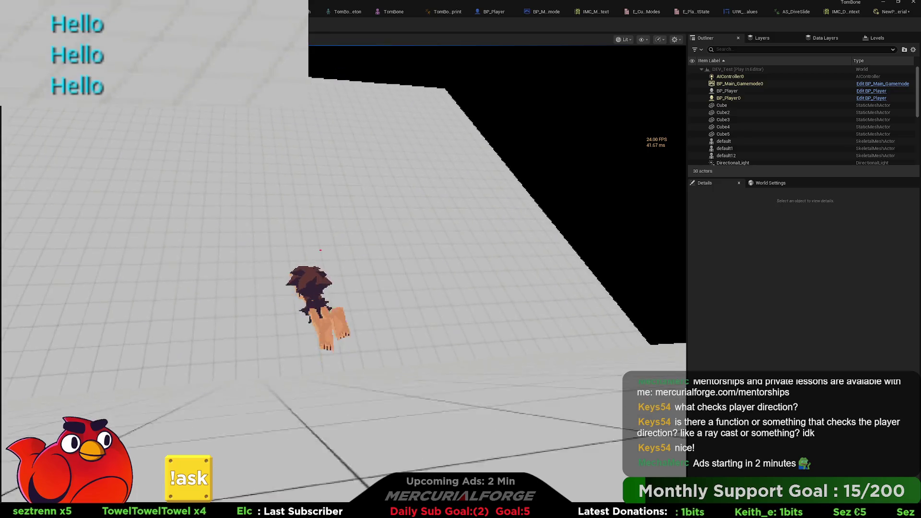
{"action": "key", "text": "ctrl"}
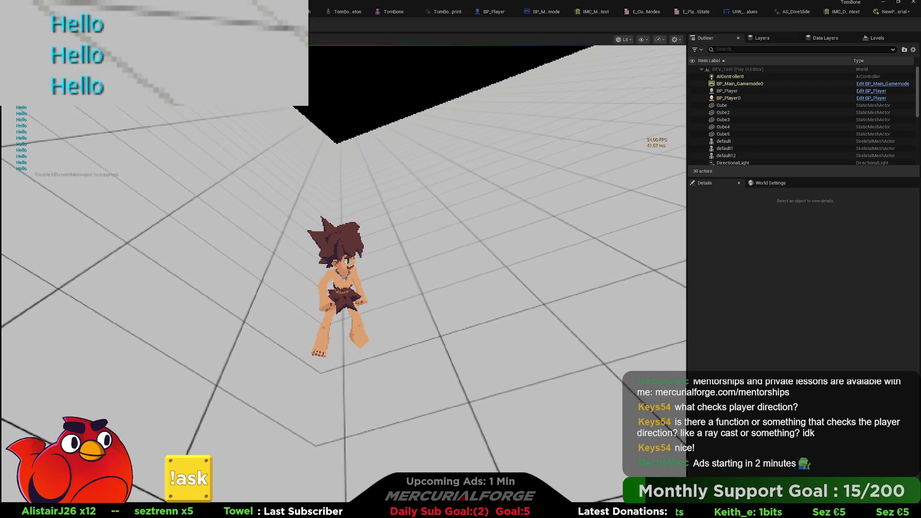
{"action": "key", "text": "Escape"}
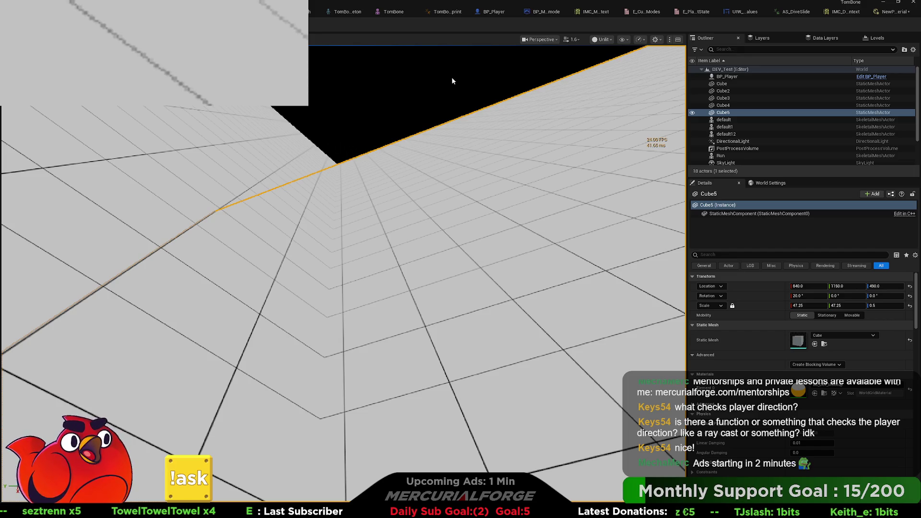
{"action": "left_click", "coordinate": [492, 12]}
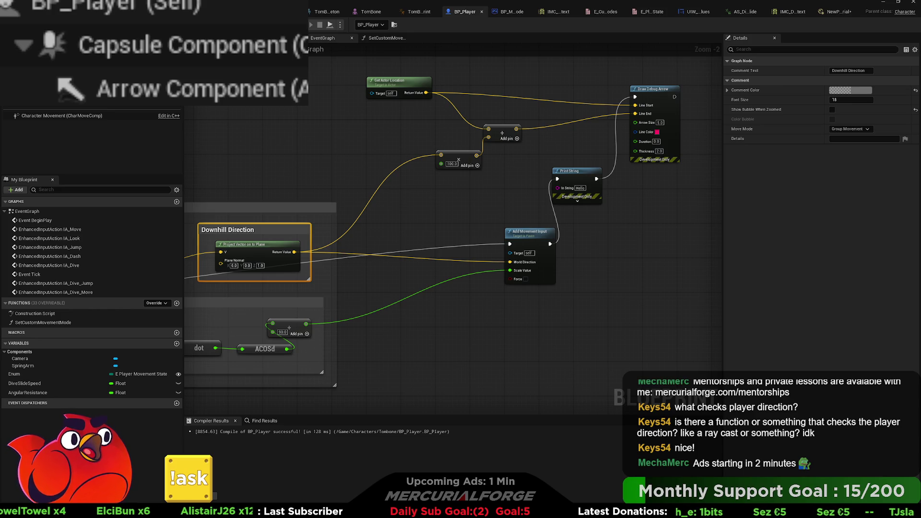
Inspect the Character Movement component's friction and walking details, then return to the level editor.
{"action": "left_click", "coordinate": [324, 147]}
{"action": "left_click", "coordinate": [43, 116]}
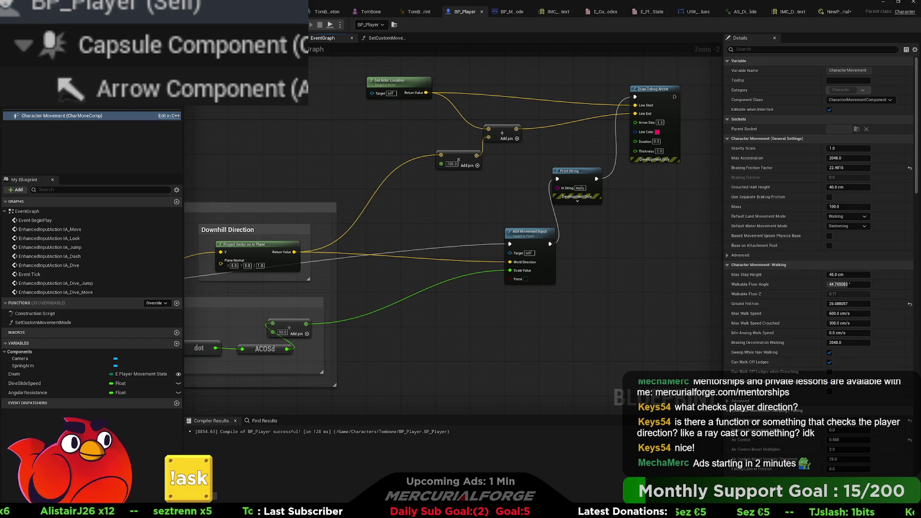
{"action": "key", "text": "alt+Tab"}
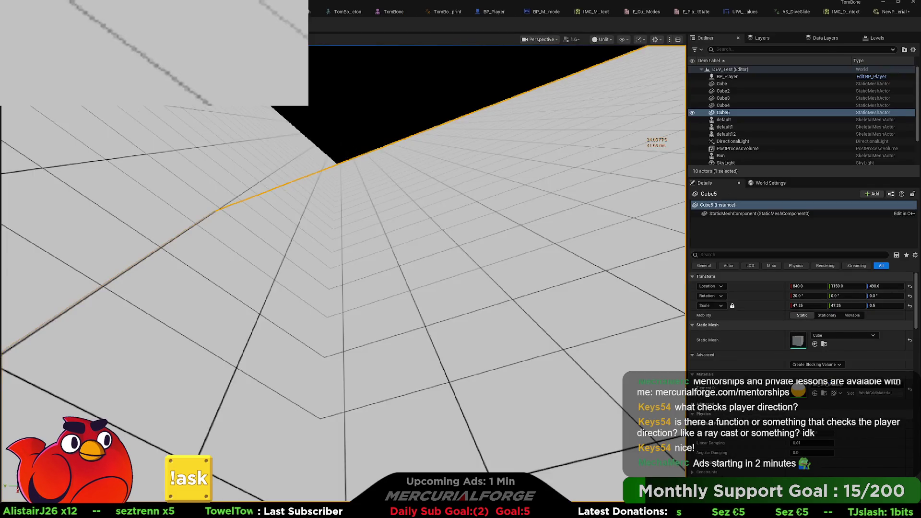
Select the Cube4 ramp and rotate it to -50° on X.
{"action": "double_click", "coordinate": [723, 105]}
{"action": "key", "text": "e"}
{"action": "mouse_move", "coordinate": [259, 190]}
{"action": "left_mouse_down"}
{"action": "mouse_move", "coordinate": [239, 161]}
{"action": "mouse_move", "coordinate": [295, 191]}
{"action": "left_mouse_up"}
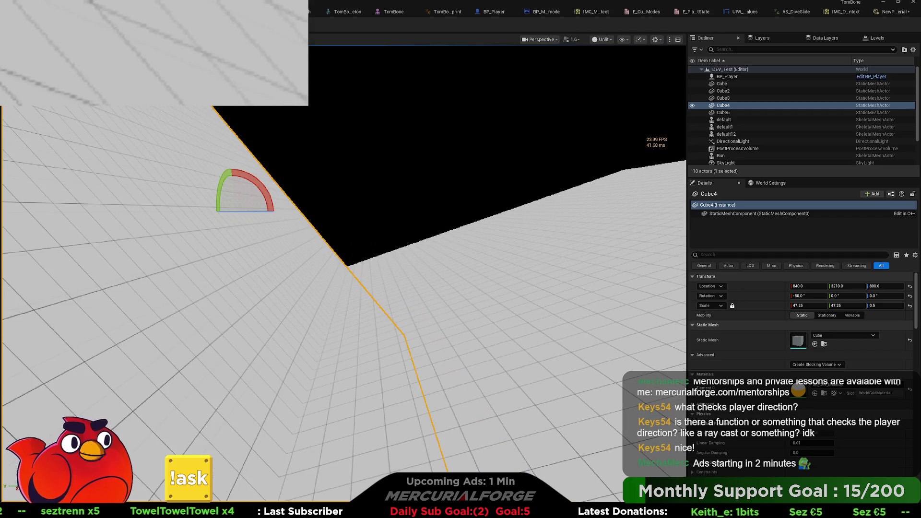
Play-test twice, running the character left toward the steeper ramp to try the slide.
{"action": "key", "text": "alt+p"}
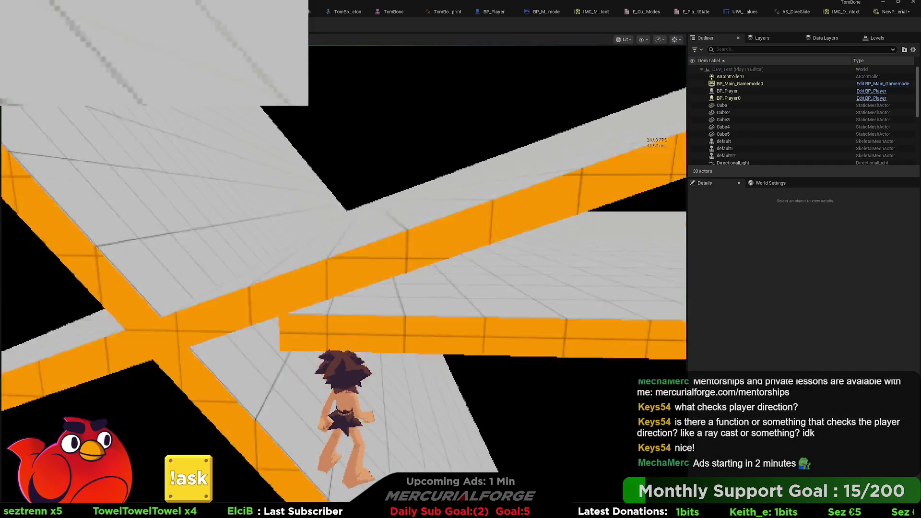
{"action": "key", "text": "Escape"}
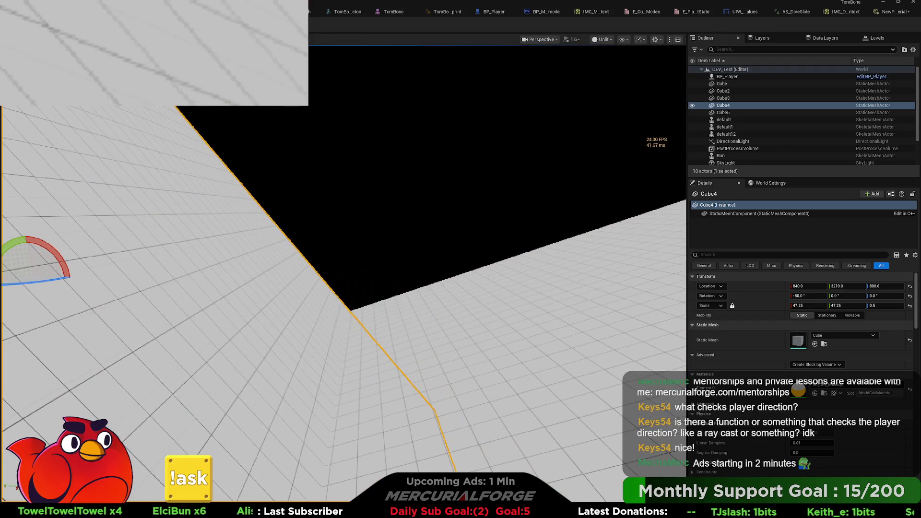
{"action": "key", "text": "alt+p"}
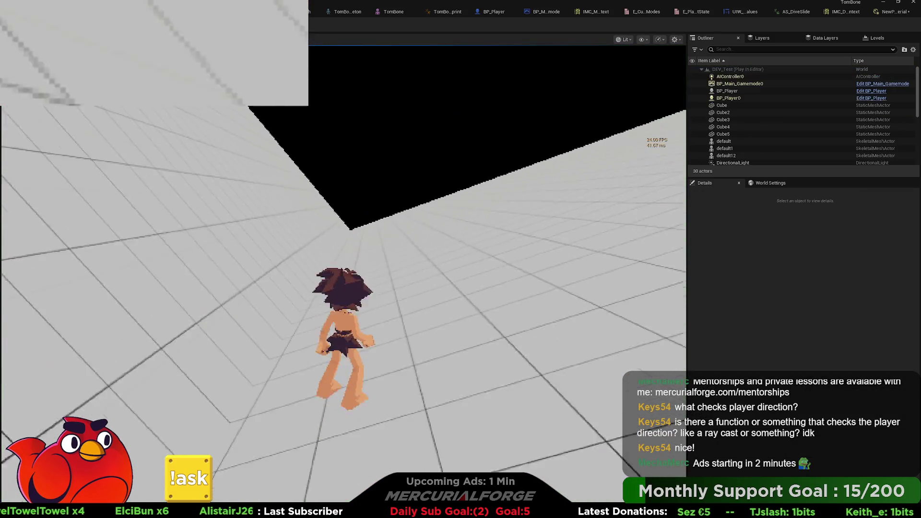
{"action": "key", "text": "a"}
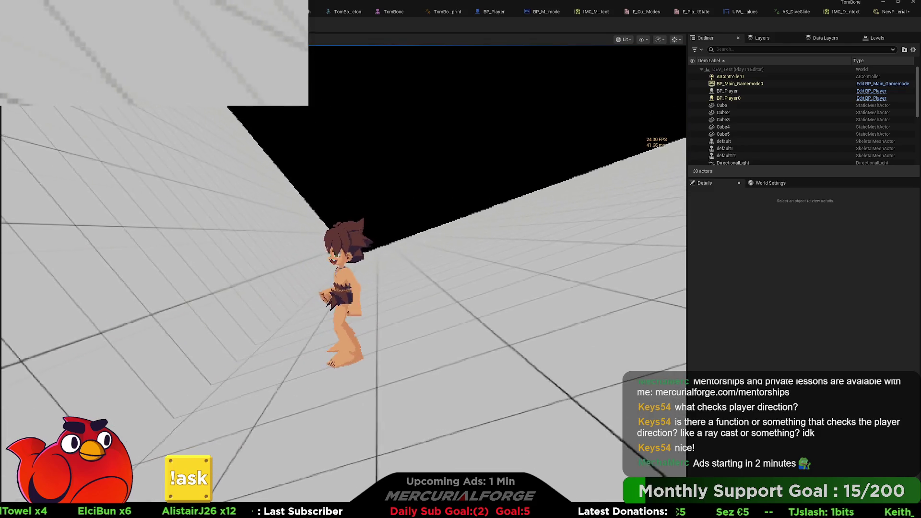
{"action": "key", "text": "a"}
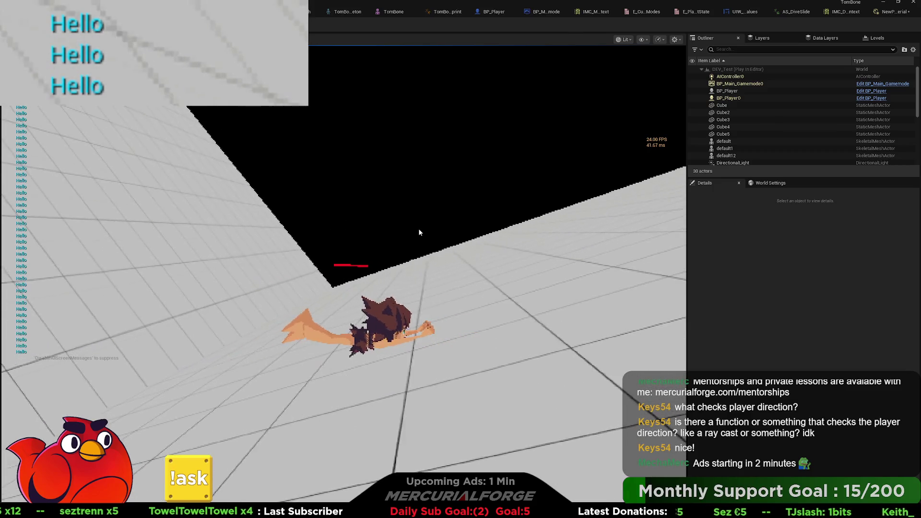
{"action": "key", "text": "Escape"}
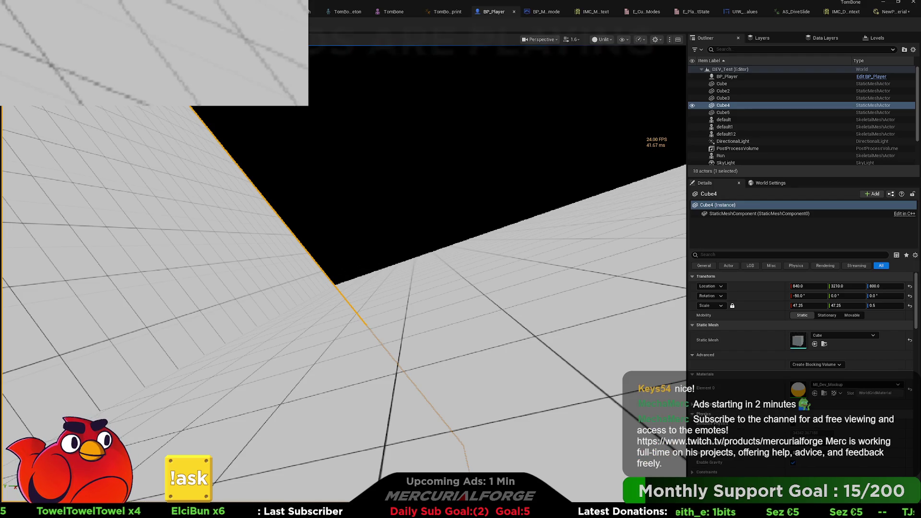
Wire the lower Branch's True into Set Actor Rotation and delete the redundant walkable-floor Branch.
{"action": "left_click", "coordinate": [491, 11]}
{"action": "mouse_move", "coordinate": [442, 193]}
{"action": "left_mouse_down"}
{"action": "mouse_move", "coordinate": [568, 206]}
{"action": "mouse_move", "coordinate": [609, 245]}
{"action": "left_mouse_up"}
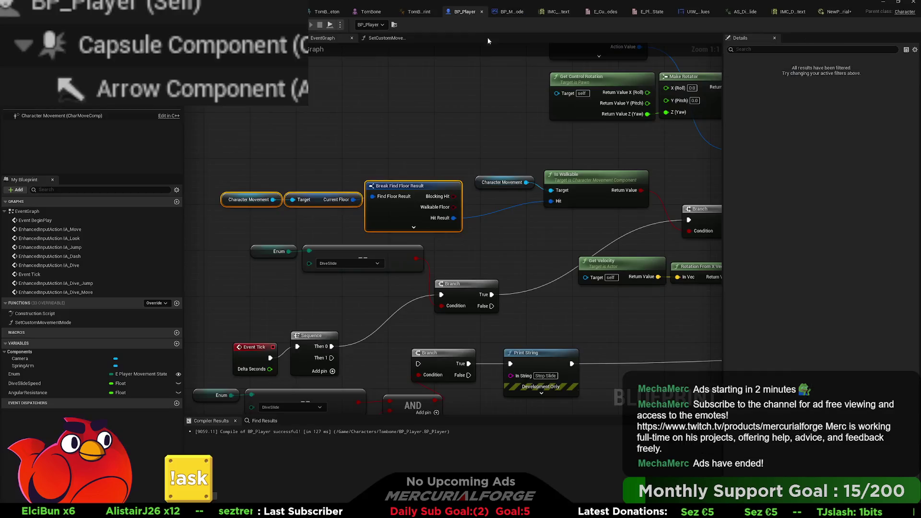
{"action": "mouse_move", "coordinate": [509, 244]}
{"action": "left_mouse_down"}
{"action": "mouse_move", "coordinate": [434, 224]}
{"action": "mouse_move", "coordinate": [508, 212]}
{"action": "mouse_move", "coordinate": [346, 234]}
{"action": "left_mouse_up"}
{"action": "mouse_move", "coordinate": [427, 227]}
{"action": "left_mouse_down"}
{"action": "mouse_move", "coordinate": [384, 219]}
{"action": "mouse_move", "coordinate": [408, 216]}
{"action": "left_mouse_up"}
{"action": "scroll", "coordinate": [446, 220], "scroll_direction": "down", "scroll_amount": 2}
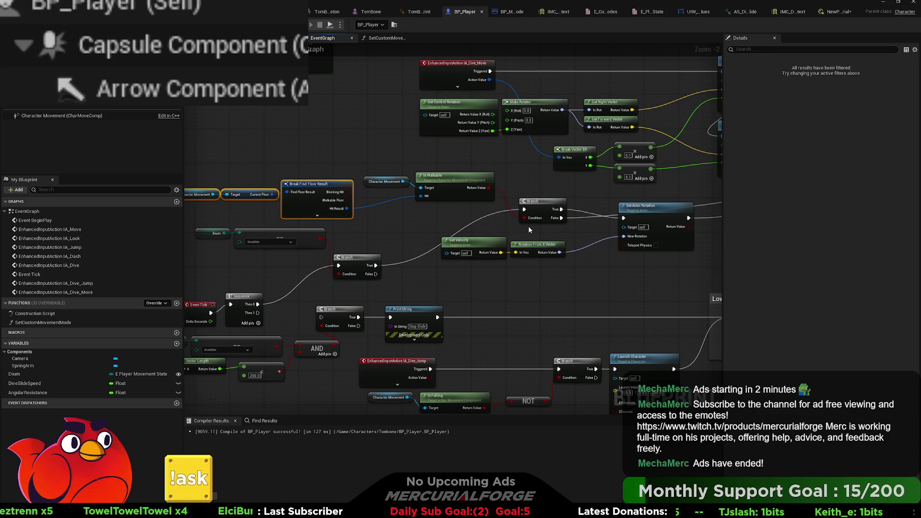
{"action": "left_click_drag", "start_coordinate": [624, 219], "coordinate": [376, 265]}
{"action": "left_click", "coordinate": [537, 207]}
{"action": "key", "text": "Delete"}
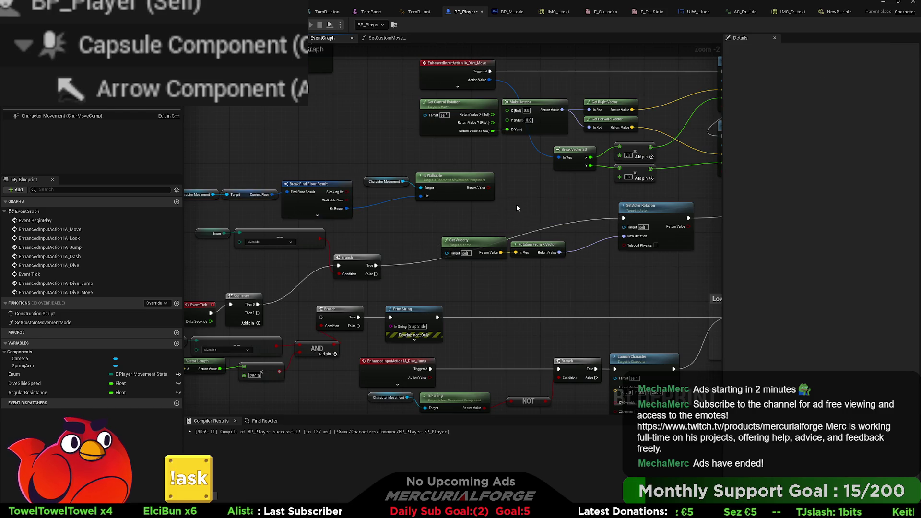
{"action": "scroll", "coordinate": [517, 204], "scroll_direction": "up", "scroll_amount": 2}
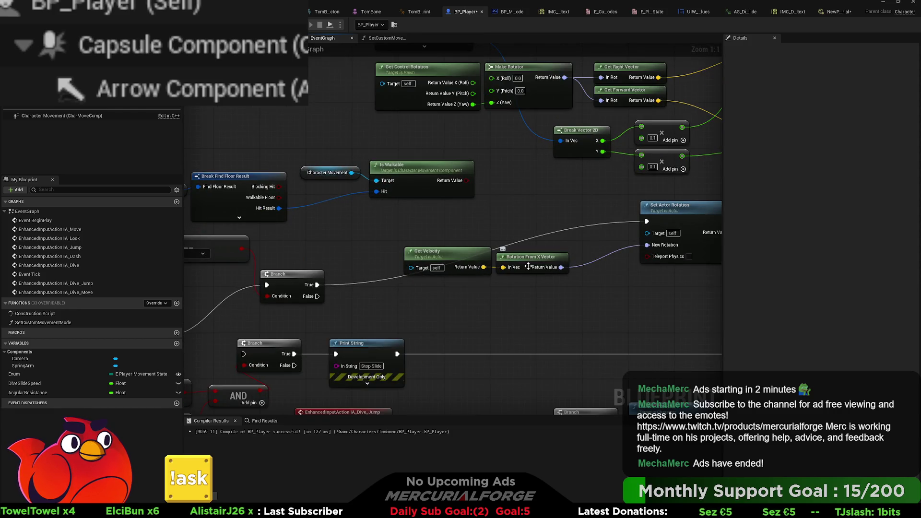
{"action": "left_click_drag", "start_coordinate": [561, 267], "coordinate": [562, 272]}
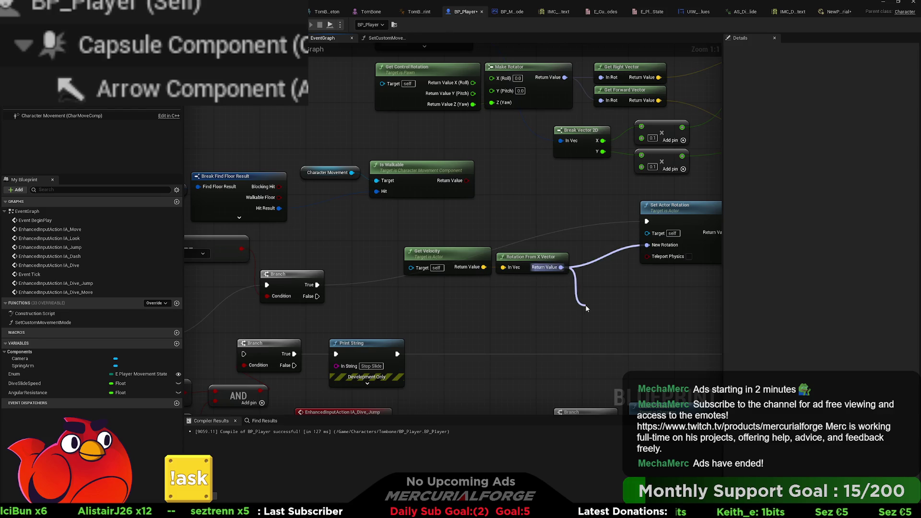
Add Invert Rotator and Select Rotator nodes and line them up beside the velocity rotation.
{"action": "left_click_drag", "start_coordinate": [586, 308], "coordinate": [587, 307]}
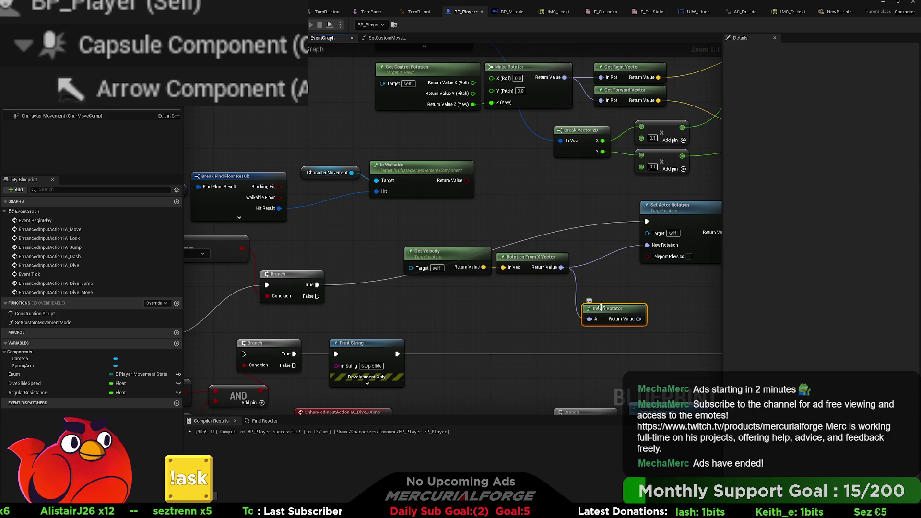
{"action": "left_click_drag", "start_coordinate": [645, 246], "coordinate": [575, 225]}
{"action": "left_click_drag", "start_coordinate": [537, 284], "coordinate": [398, 243]}
{"action": "left_click_drag", "start_coordinate": [532, 256], "coordinate": [481, 256]}
{"action": "left_click_drag", "start_coordinate": [608, 309], "coordinate": [561, 297]}
Wire Is Walkable to Pick A, velocity rotation to A, inverted rotation to B, then play.
{"action": "mouse_move", "coordinate": [466, 184]}
{"action": "left_mouse_down"}
{"action": "mouse_move", "coordinate": [580, 276]}
{"action": "mouse_move", "coordinate": [581, 268]}
{"action": "left_mouse_up"}
{"action": "left_click_drag", "start_coordinate": [509, 267], "coordinate": [578, 240]}
{"action": "left_click_drag", "start_coordinate": [544, 308], "coordinate": [510, 268]}
{"action": "left_click_drag", "start_coordinate": [592, 307], "coordinate": [578, 250]}
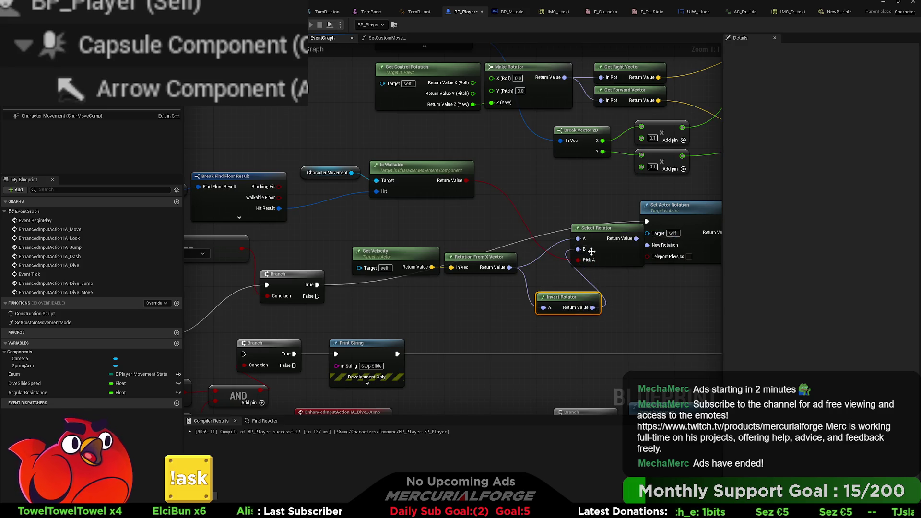
{"action": "key", "text": "alt+p"}
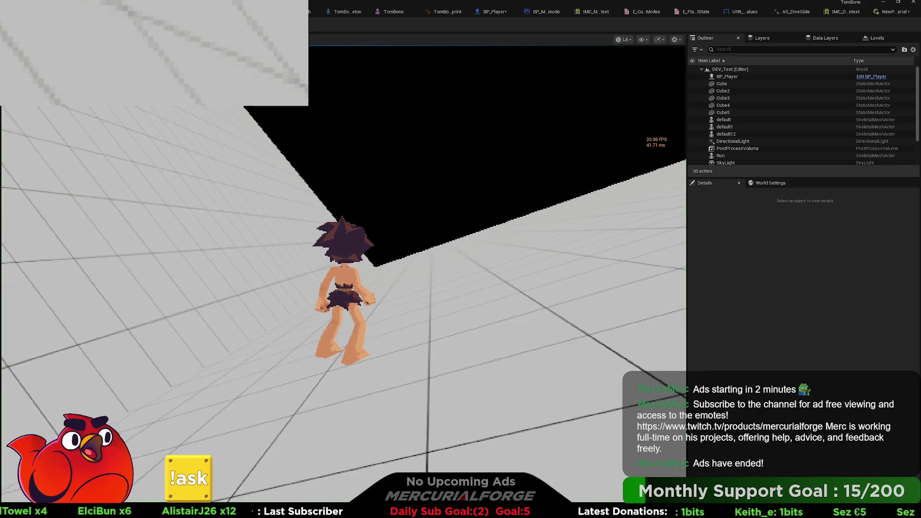
Run with W and dive-slide repeatedly with Shift, then stop and reopen BP_Player's event graph.
{"action": "key", "text": "shift"}
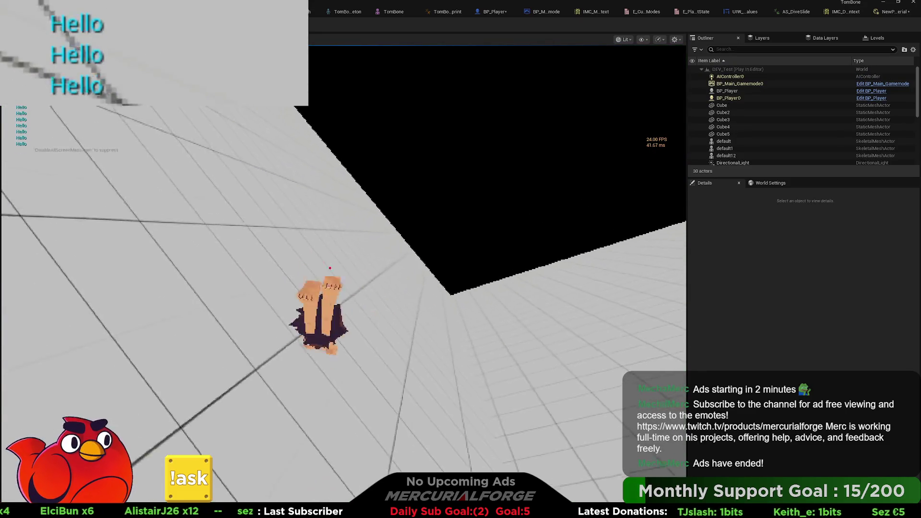
{"action": "key", "text": "w"}
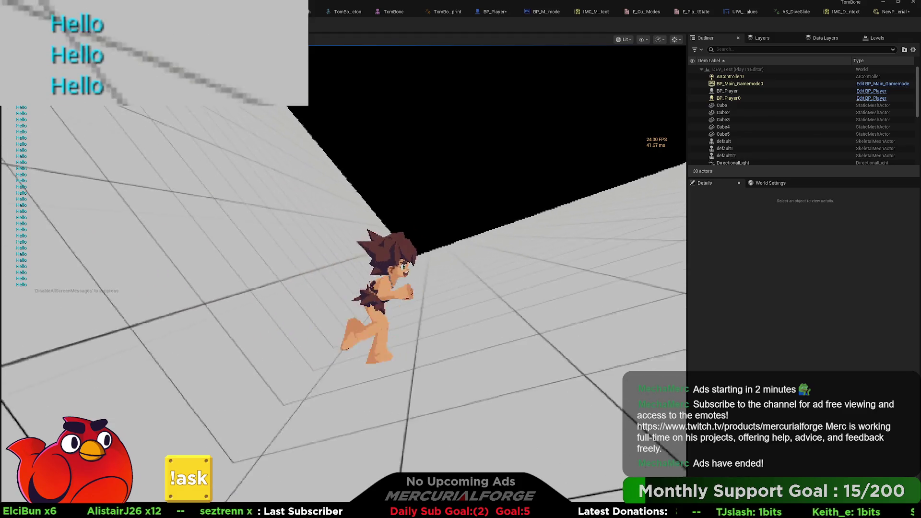
{"action": "key", "text": "shift"}
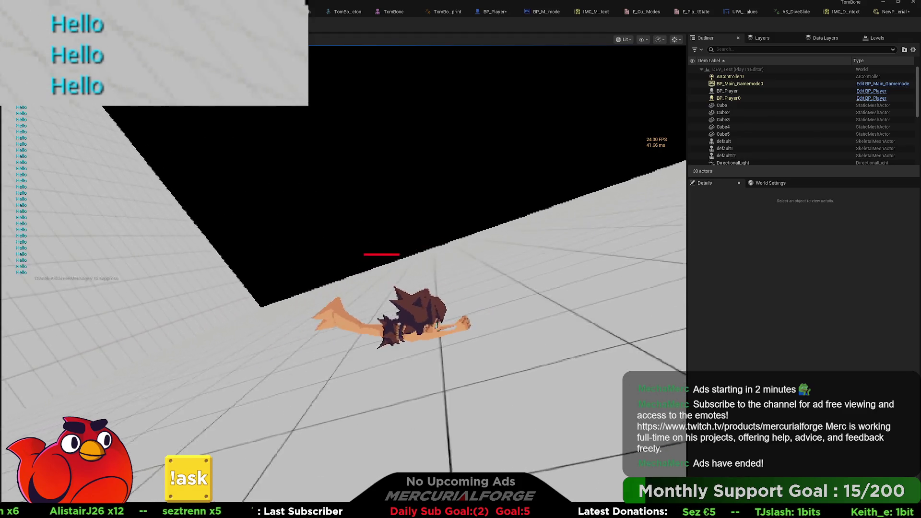
{"action": "key", "text": "shift"}
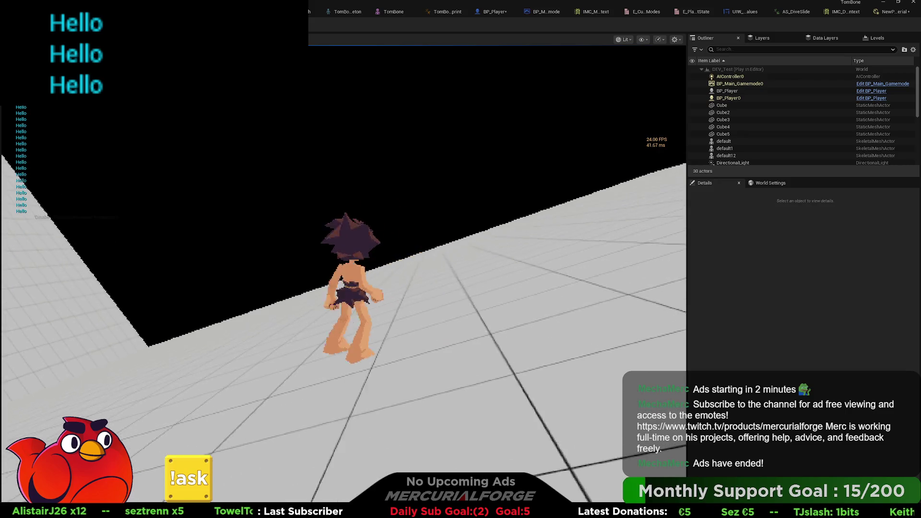
{"action": "key", "text": "shift"}
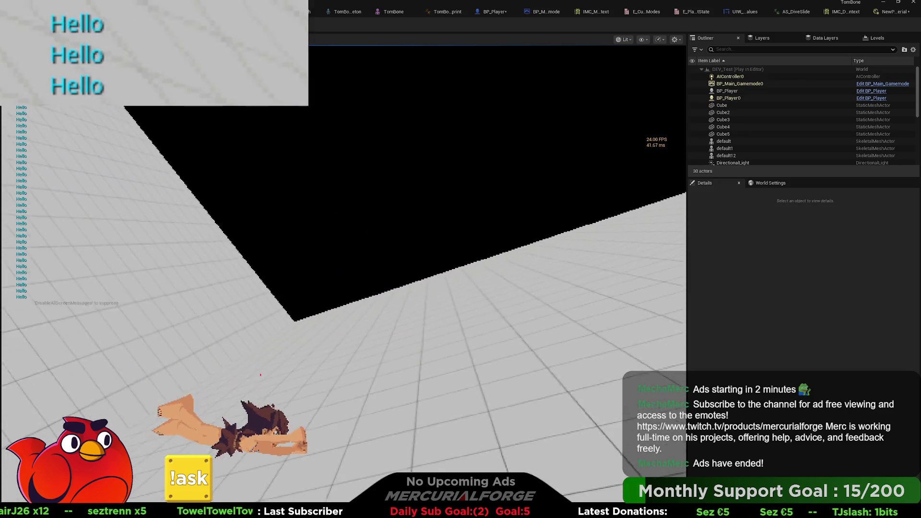
{"action": "key", "text": "shift"}
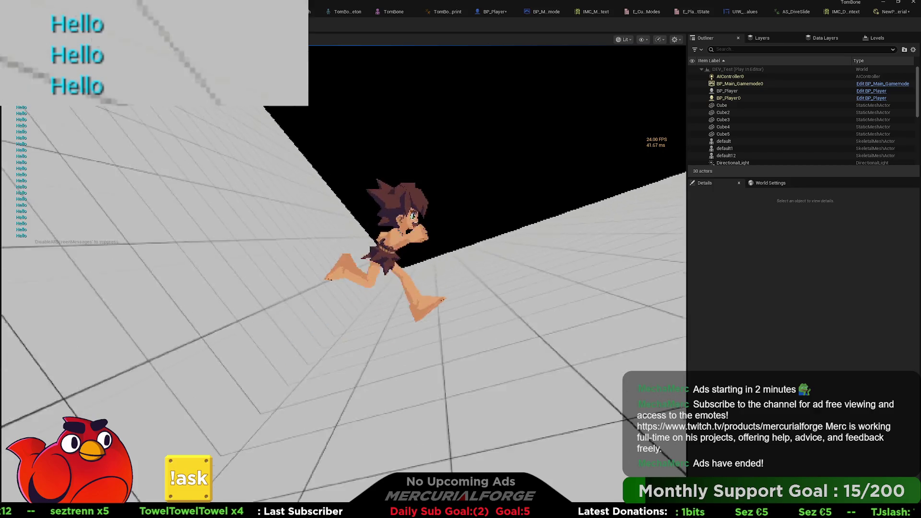
{"action": "key", "text": "shift"}
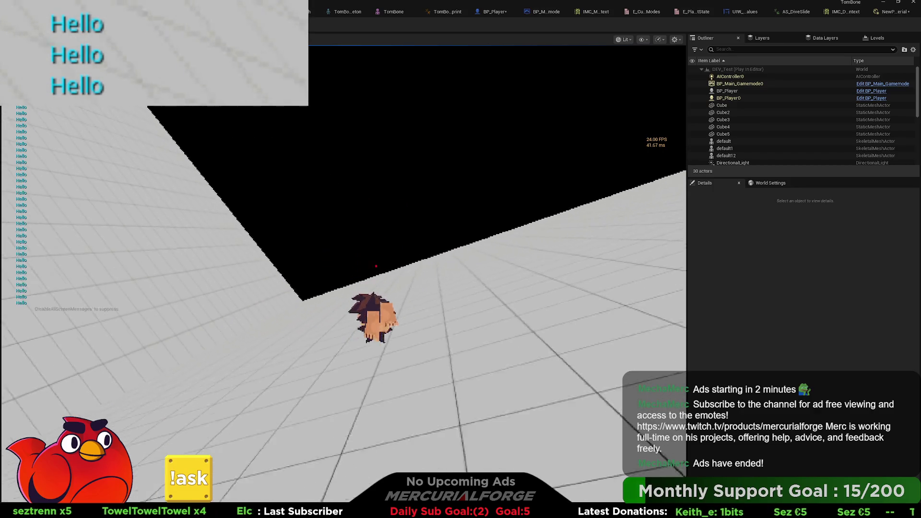
{"action": "key", "text": "shift"}
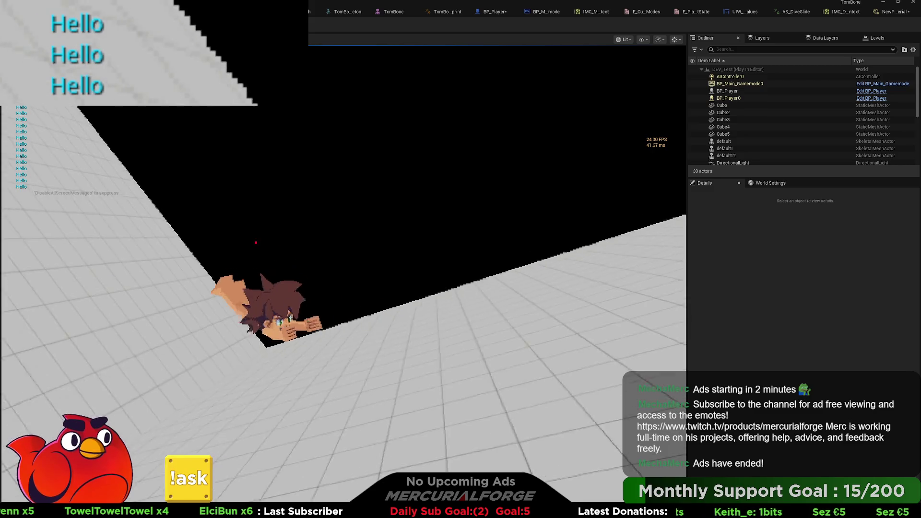
{"action": "key", "text": "shift"}
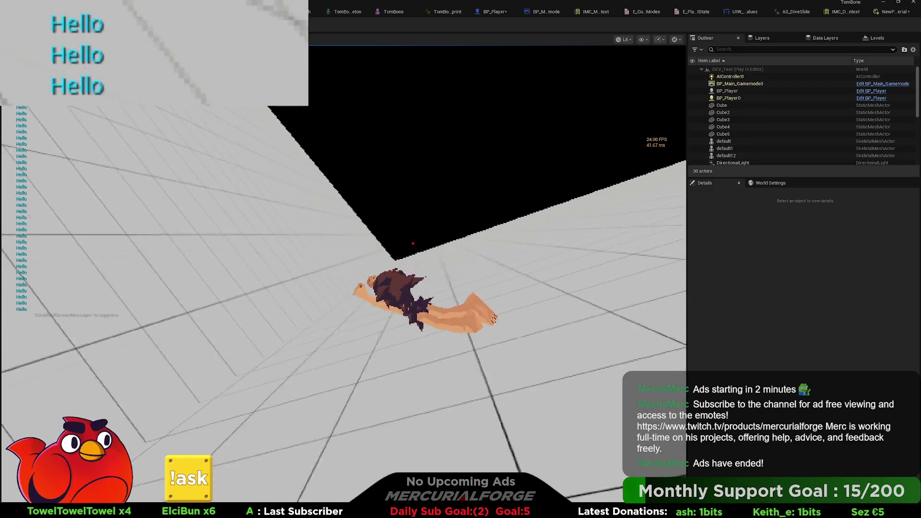
{"action": "key", "text": "Escape"}
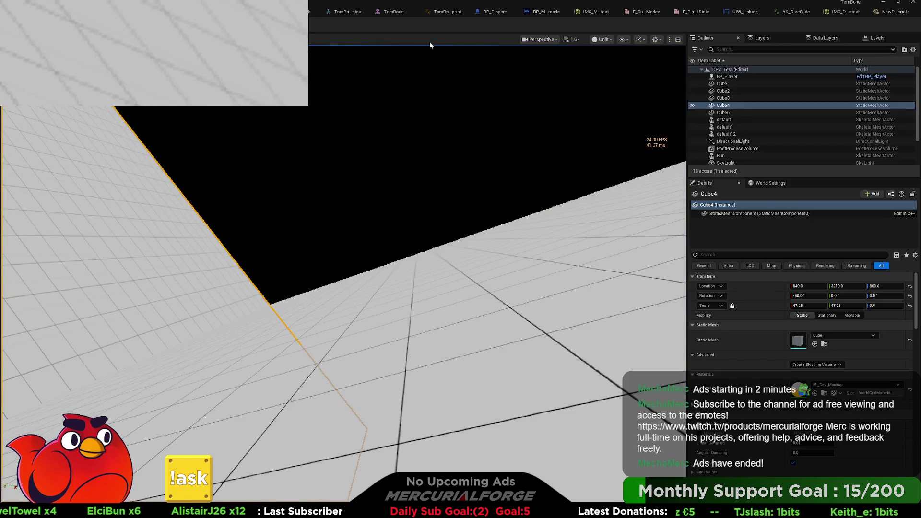
{"action": "left_click", "coordinate": [456, 13]}
{"action": "left_click", "coordinate": [460, 13]}
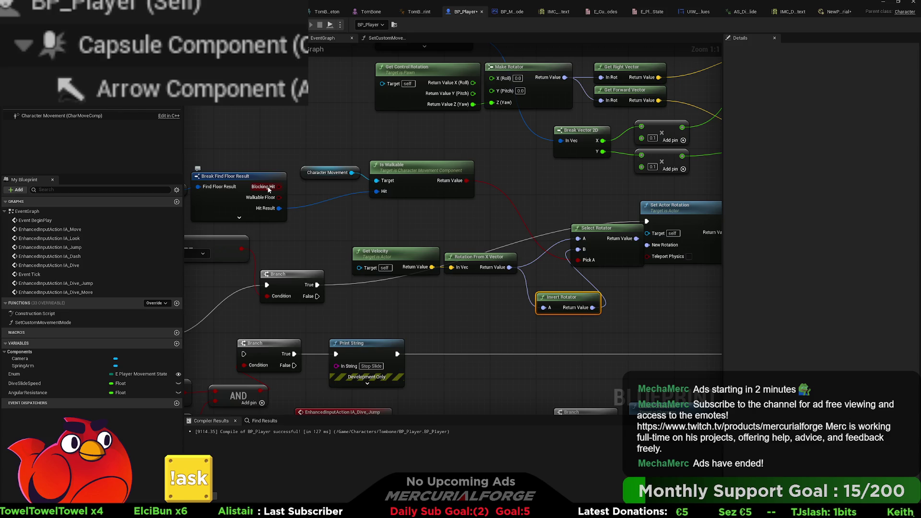
Toggle the Break Find Floor Result extra pins and abandon a trial Blocking Hit wire.
{"action": "left_click", "coordinate": [239, 217]}
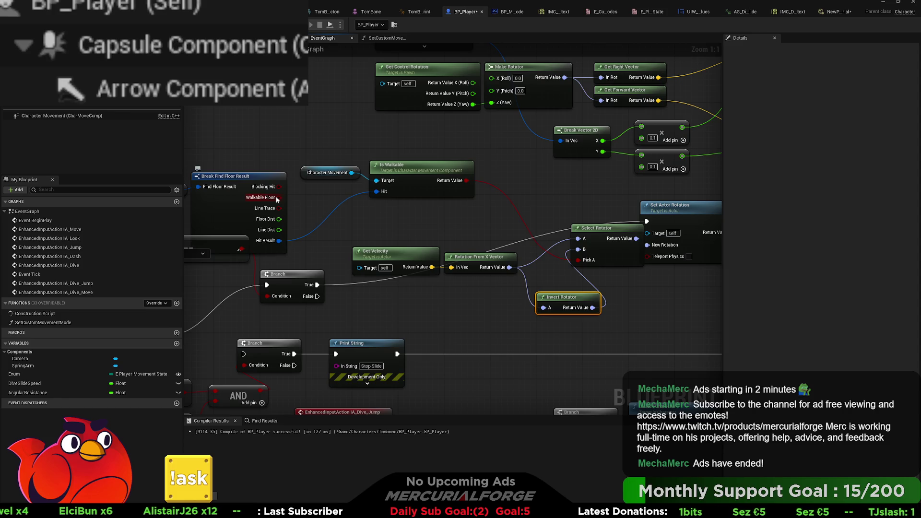
{"action": "left_click", "coordinate": [239, 248]}
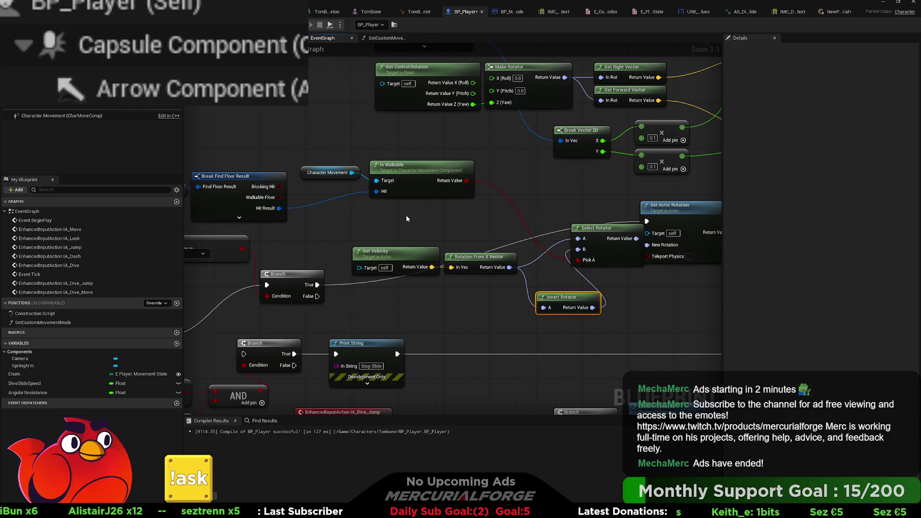
{"action": "left_click", "coordinate": [239, 217]}
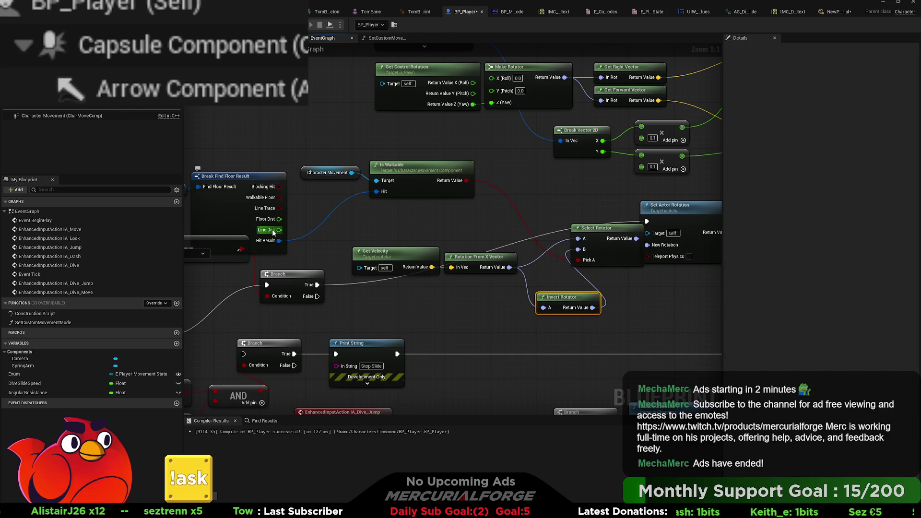
{"action": "left_click", "coordinate": [254, 250]}
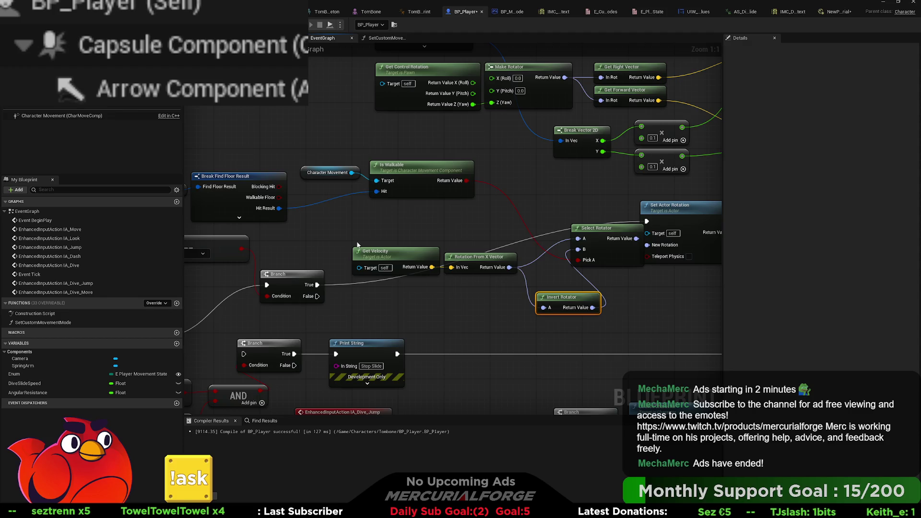
{"action": "mouse_move", "coordinate": [437, 220]}
{"action": "left_mouse_down"}
{"action": "mouse_move", "coordinate": [303, 160]}
{"action": "mouse_move", "coordinate": [328, 162]}
{"action": "left_mouse_up"}
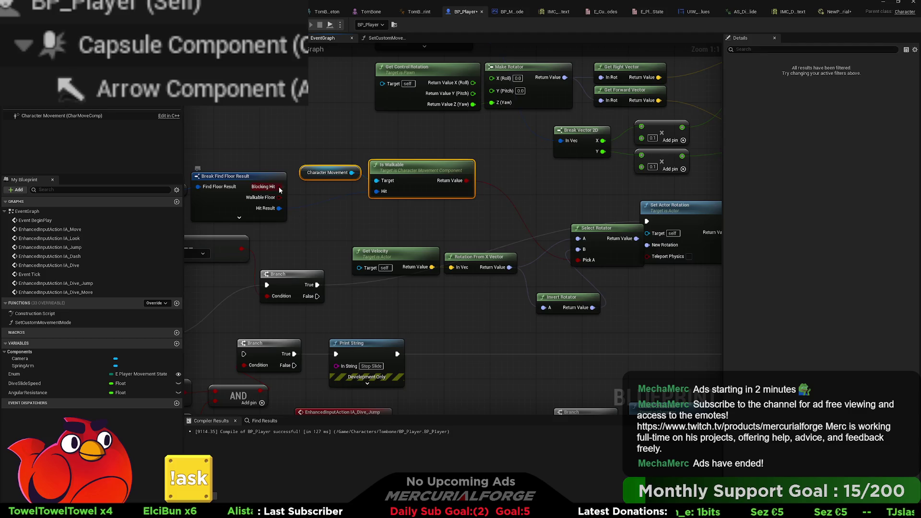
{"action": "left_click_drag", "start_coordinate": [280, 188], "coordinate": [349, 212]}
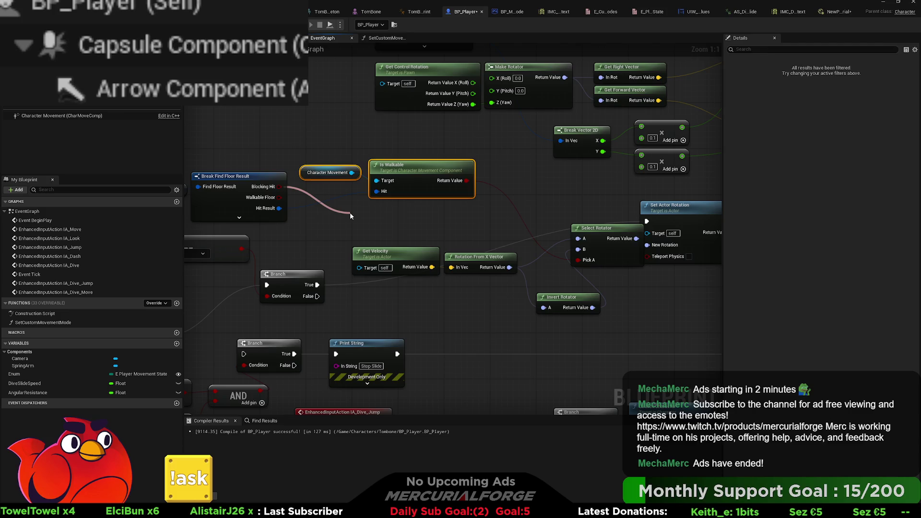
{"action": "left_click_drag", "start_coordinate": [457, 217], "coordinate": [469, 203]}
Rearrange Set Actor Rotation, Select Rotator and the velocity nodes, then delete Invert Rotator.
{"action": "scroll", "coordinate": [469, 220], "scroll_direction": "down", "scroll_amount": 2}
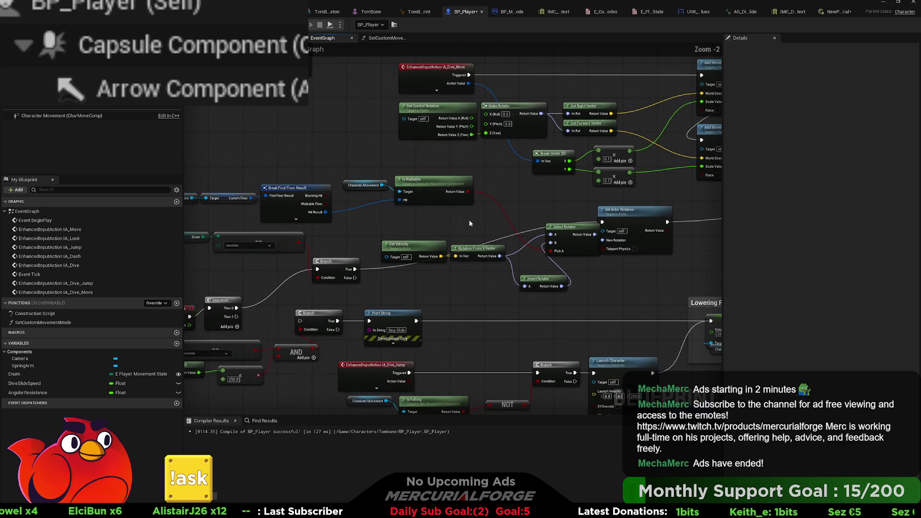
{"action": "left_click_drag", "start_coordinate": [481, 271], "coordinate": [476, 262]}
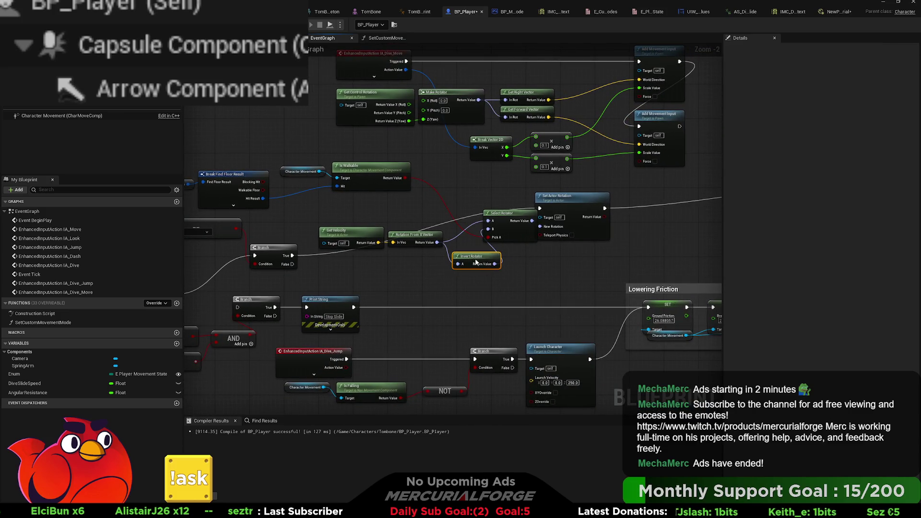
{"action": "left_click", "coordinate": [569, 241]}
{"action": "left_click", "coordinate": [504, 213], "text": "ctrl"}
{"action": "left_click_drag", "start_coordinate": [504, 214], "coordinate": [564, 235]}
{"action": "left_click", "coordinate": [434, 236]}
{"action": "left_click", "coordinate": [356, 233], "text": "ctrl"}
{"action": "left_click_drag", "start_coordinate": [356, 232], "coordinate": [353, 268]}
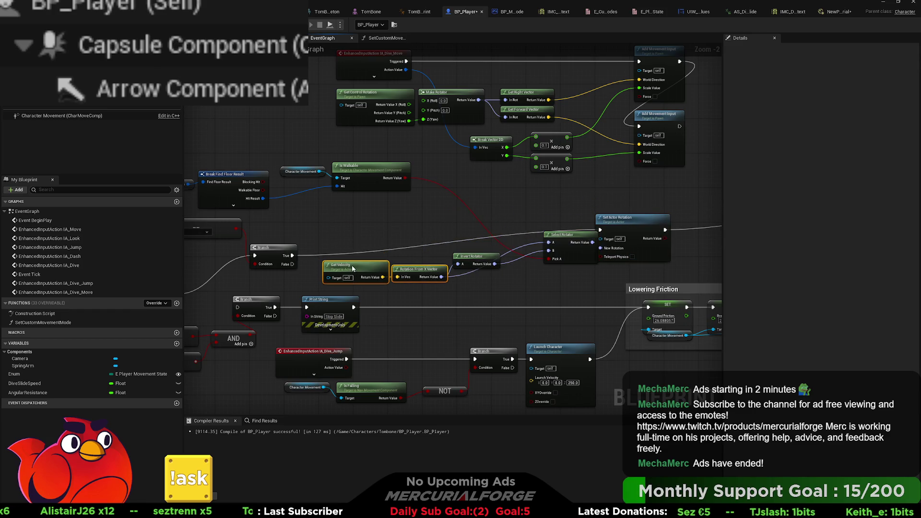
{"action": "left_click_drag", "start_coordinate": [477, 257], "coordinate": [494, 288]}
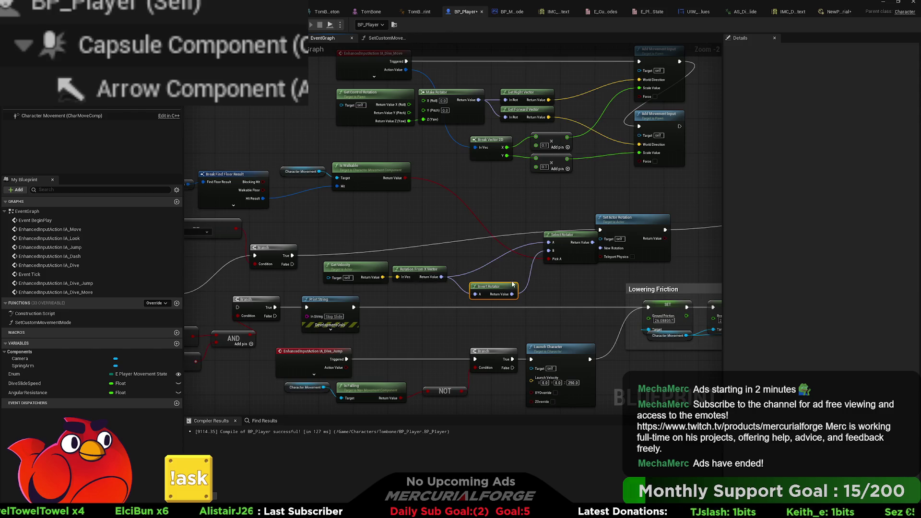
{"action": "key", "text": "Delete"}
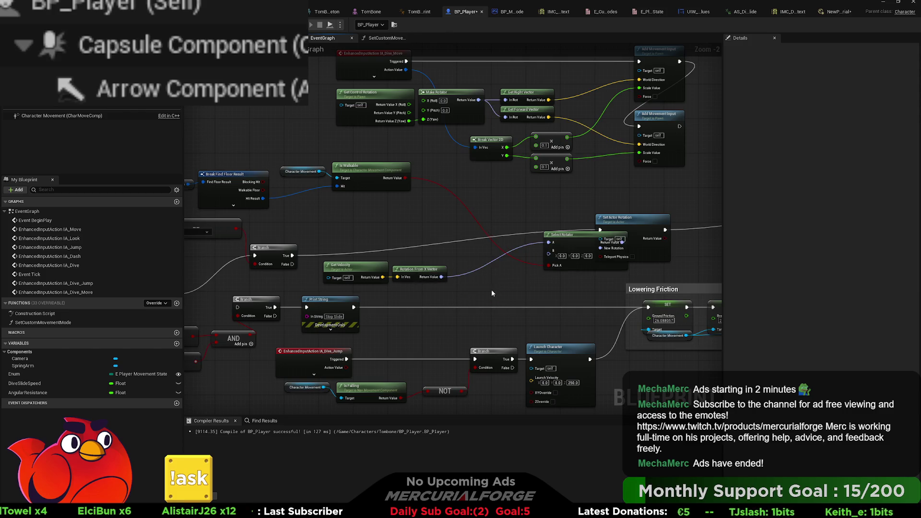
{"action": "left_click_drag", "start_coordinate": [427, 274], "coordinate": [512, 242]}
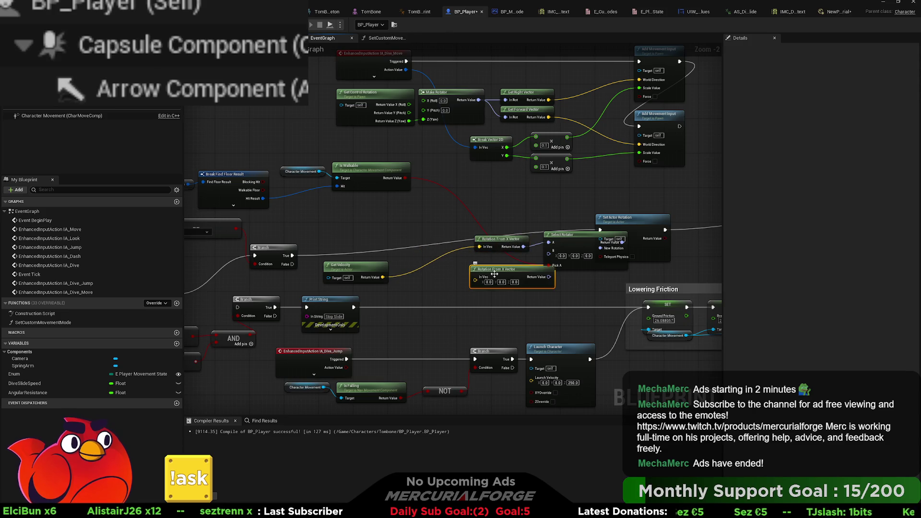
{"action": "key", "text": "ctrl+d"}
{"action": "left_click_drag", "start_coordinate": [529, 281], "coordinate": [549, 251]}
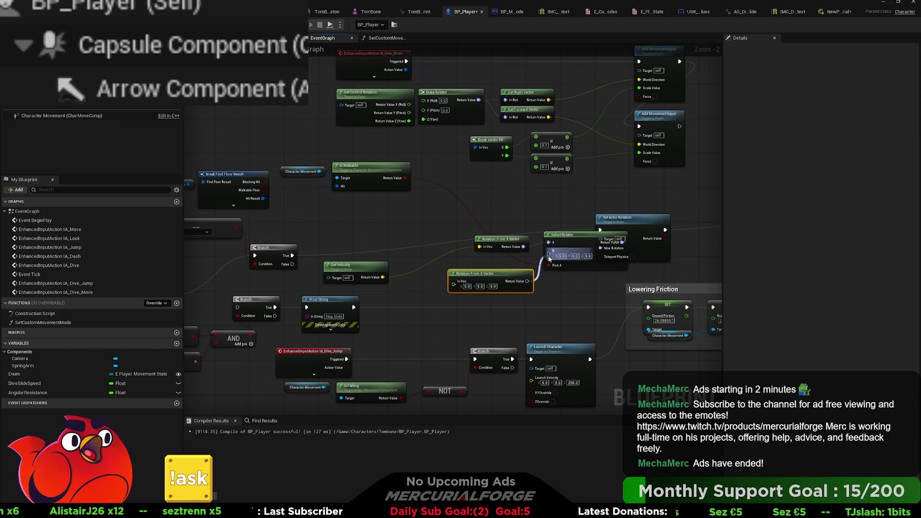
{"action": "left_click_drag", "start_coordinate": [383, 277], "coordinate": [403, 276]}
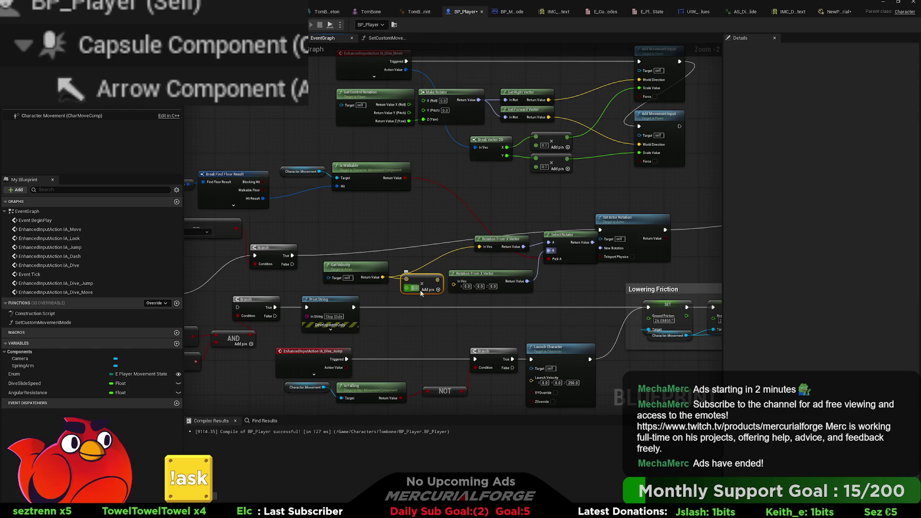
{"action": "mouse_move", "coordinate": [415, 288]}
{"action": "left_mouse_down"}
{"action": "mouse_move", "coordinate": [403, 283]}
{"action": "mouse_move", "coordinate": [464, 290]}
{"action": "mouse_move", "coordinate": [501, 270]}
{"action": "left_mouse_up"}
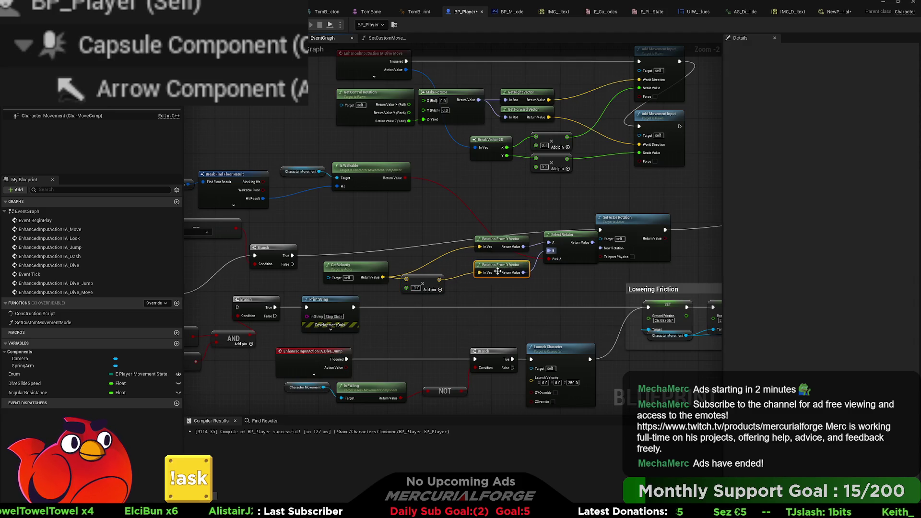
{"action": "left_click_drag", "start_coordinate": [426, 279], "coordinate": [430, 274]}
{"action": "mouse_move", "coordinate": [561, 285]}
{"action": "left_mouse_down"}
{"action": "mouse_move", "coordinate": [516, 237]}
{"action": "mouse_move", "coordinate": [499, 237]}
{"action": "left_mouse_up"}
{"action": "left_click", "coordinate": [531, 288]}
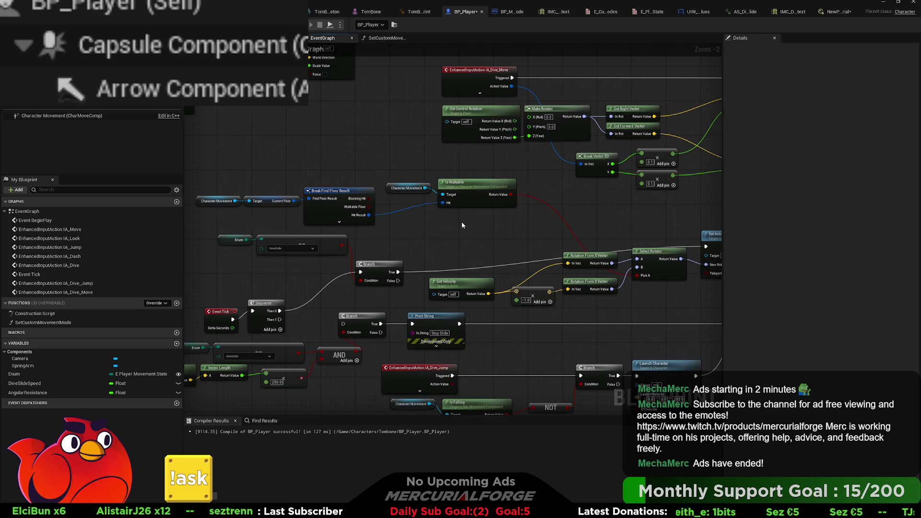
{"action": "left_click_drag", "start_coordinate": [512, 195], "coordinate": [537, 219]}
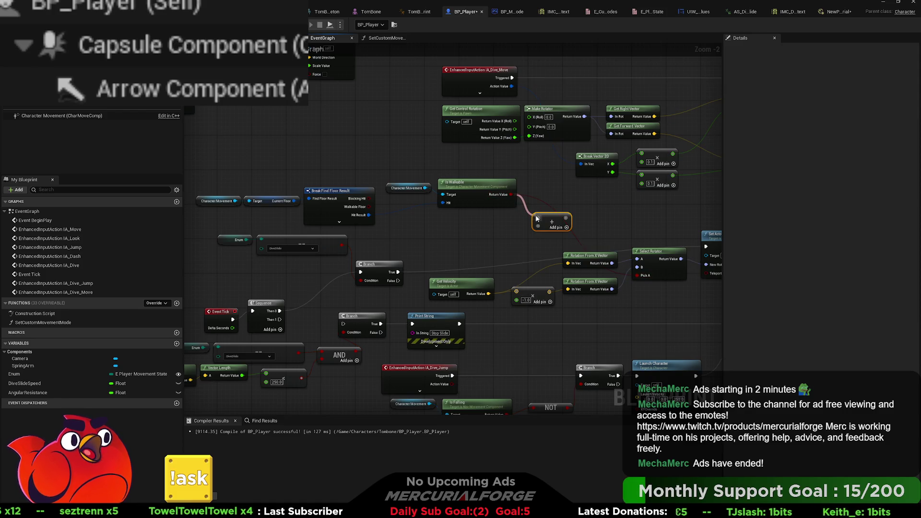
Delete the stray add node and feed Walkable Floor and Blocking Hit into an AND node.
{"action": "left_click_drag", "start_coordinate": [537, 219], "coordinate": [539, 219]}
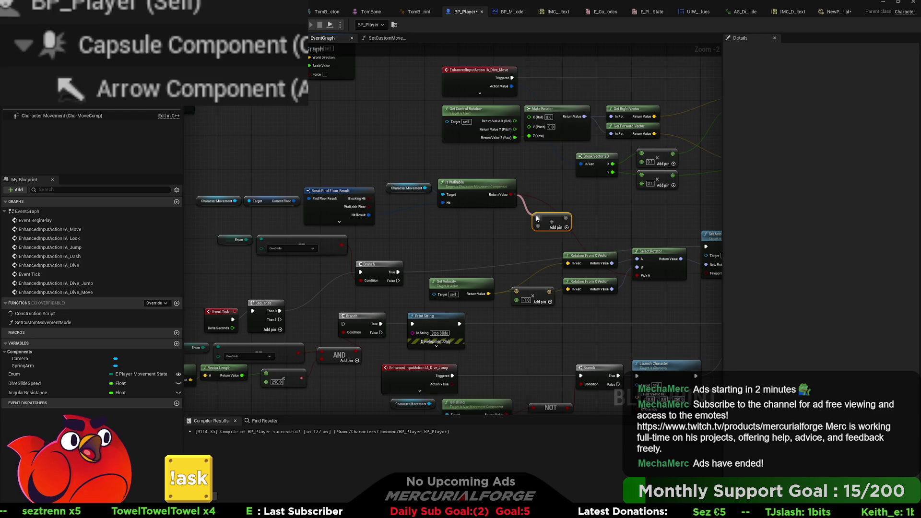
{"action": "left_click", "coordinate": [551, 223]}
{"action": "key", "text": "Delete"}
{"action": "key", "text": "ctrl+z"}
{"action": "mouse_move", "coordinate": [371, 207]}
{"action": "left_mouse_down"}
{"action": "mouse_move", "coordinate": [523, 207]}
{"action": "mouse_move", "coordinate": [571, 222]}
{"action": "mouse_move", "coordinate": [636, 276]}
{"action": "left_mouse_up"}
{"action": "left_click", "coordinate": [606, 211]}
{"action": "left_click_drag", "start_coordinate": [609, 215], "coordinate": [577, 207]}
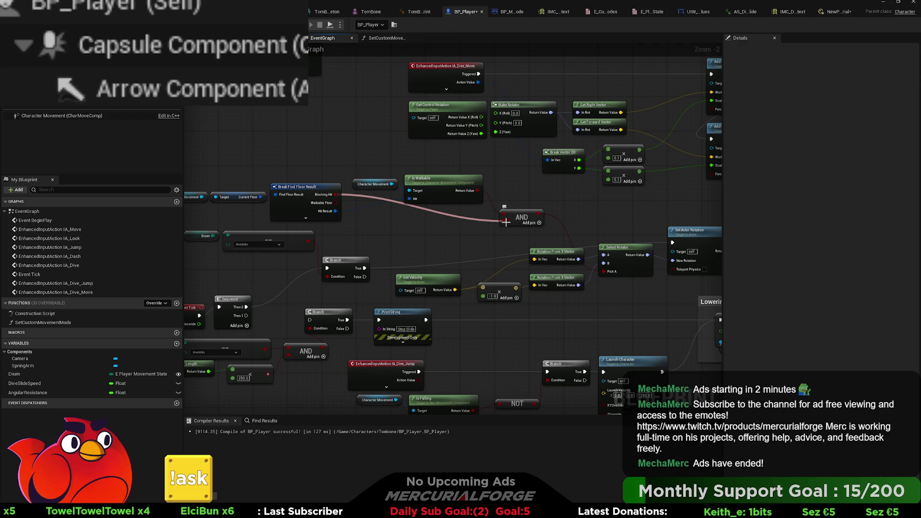
{"action": "left_click_drag", "start_coordinate": [505, 222], "coordinate": [506, 222]}
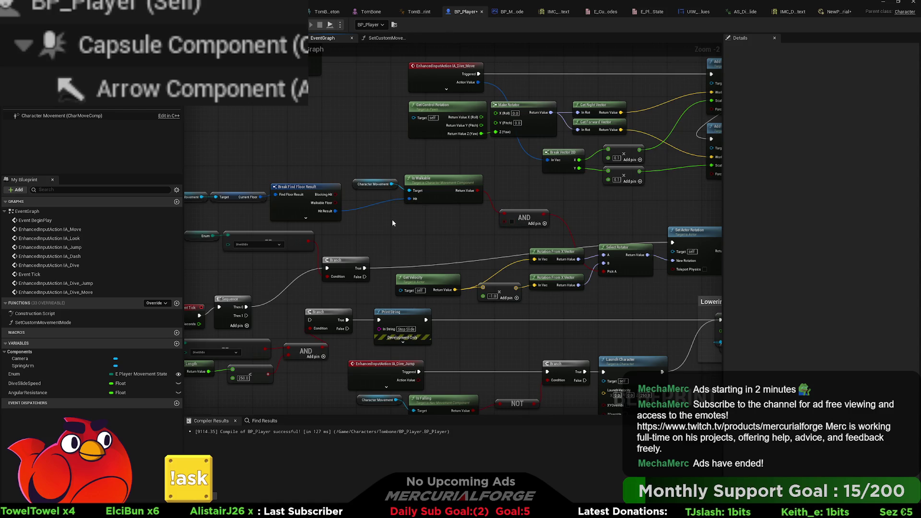
Replace Is Walkable with NOT Walkable Floor AND Blocking Hit into Pick A, then compile with F7.
{"action": "left_click", "coordinate": [337, 213], "text": "alt"}
{"action": "mouse_move", "coordinate": [449, 217]}
{"action": "left_mouse_down"}
{"action": "mouse_move", "coordinate": [355, 183]}
{"action": "mouse_move", "coordinate": [362, 211]}
{"action": "mouse_move", "coordinate": [373, 206]}
{"action": "left_mouse_up"}
{"action": "key", "text": "Delete"}
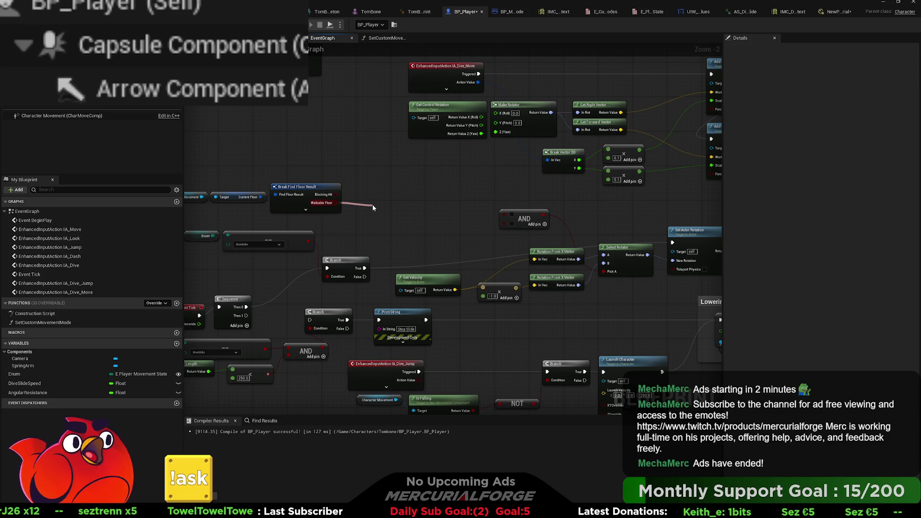
{"action": "left_click", "coordinate": [408, 223]}
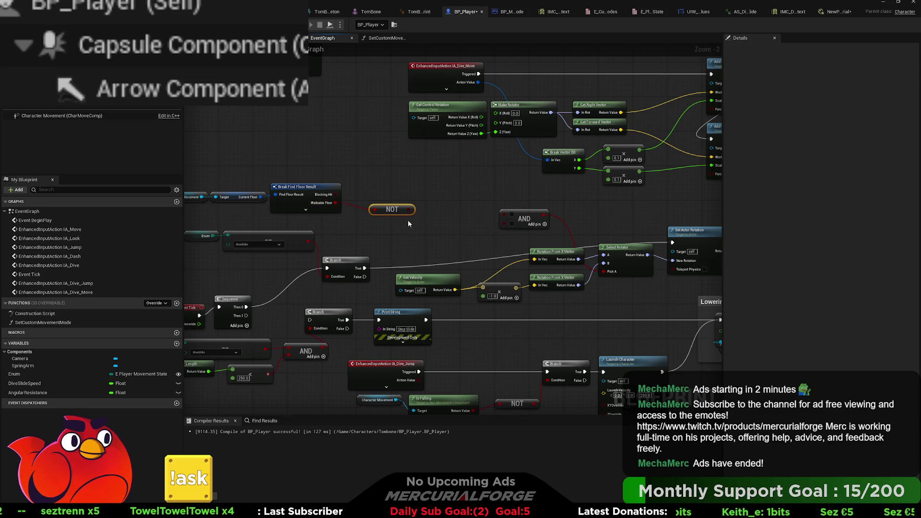
{"action": "left_click_drag", "start_coordinate": [338, 194], "coordinate": [421, 197]}
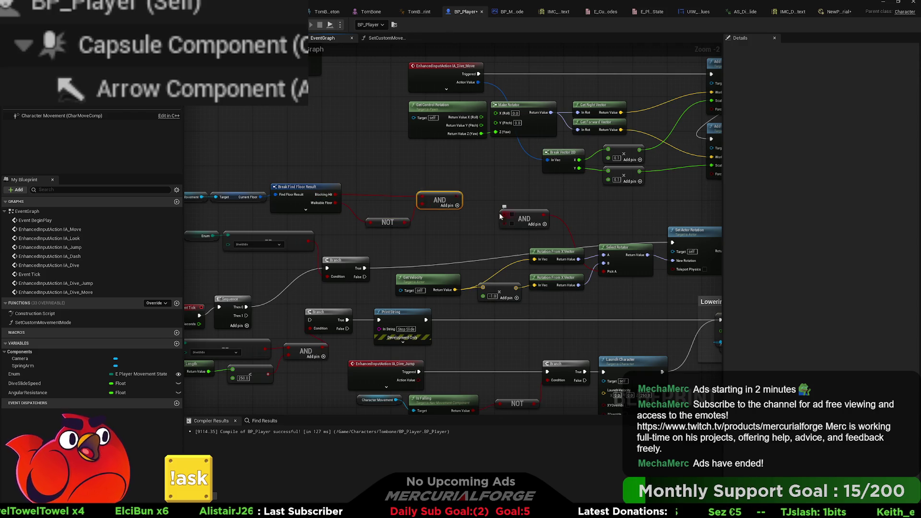
{"action": "mouse_move", "coordinate": [504, 218]}
{"action": "left_mouse_down"}
{"action": "mouse_move", "coordinate": [519, 234]}
{"action": "mouse_move", "coordinate": [482, 235]}
{"action": "mouse_move", "coordinate": [517, 230]}
{"action": "left_mouse_up"}
{"action": "key", "text": "ctrl+z"}
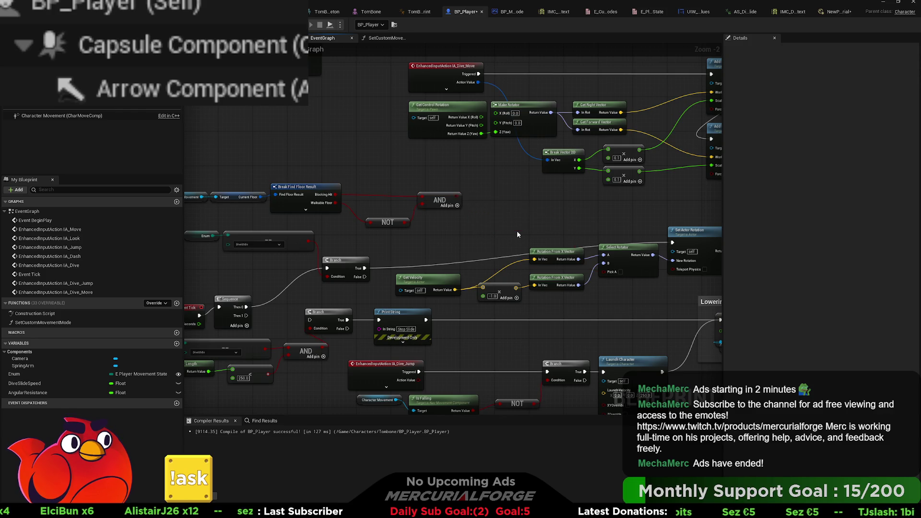
{"action": "left_click_drag", "start_coordinate": [456, 198], "coordinate": [604, 272]}
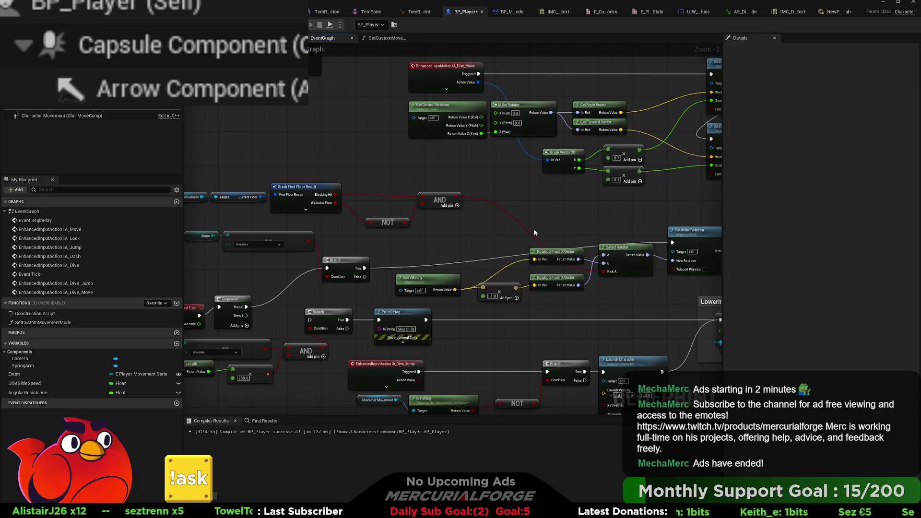
{"action": "key", "text": "F7"}
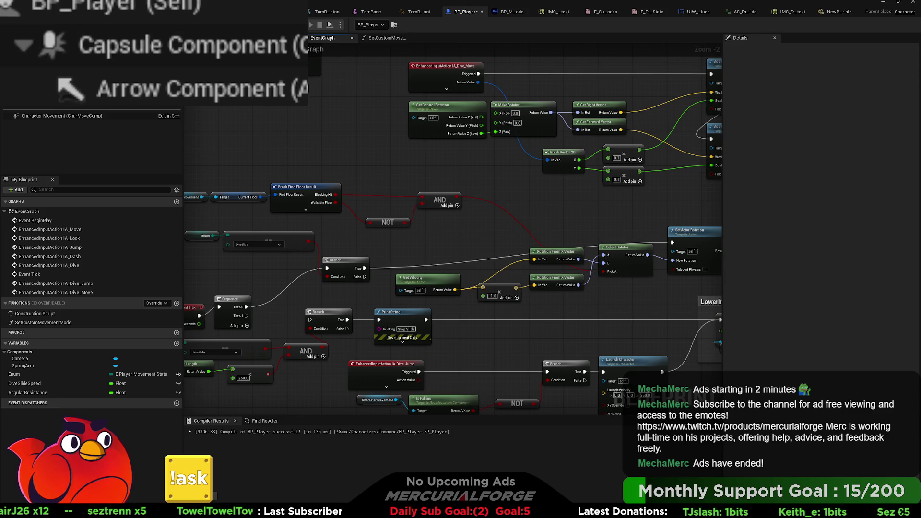
{"action": "key", "text": "ctrl+Tab"}
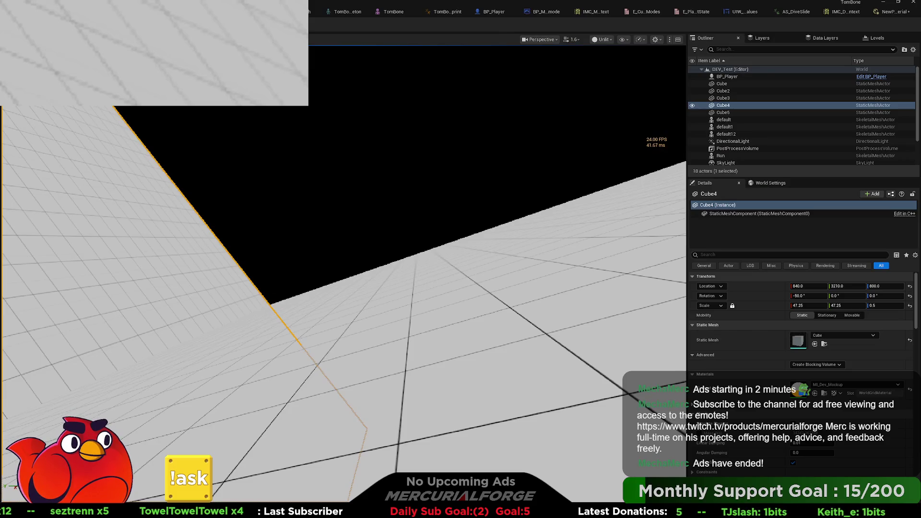
{"action": "key", "text": "alt+p"}
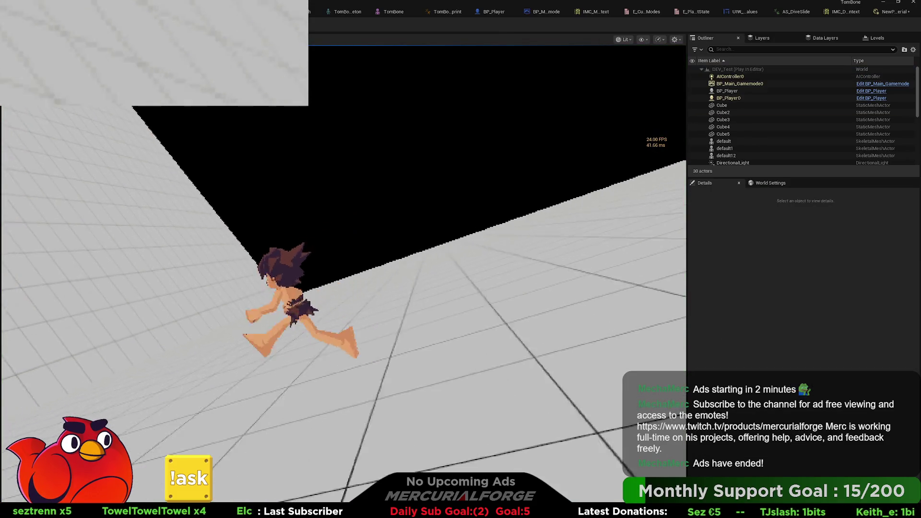
{"action": "key", "text": "ctrl"}
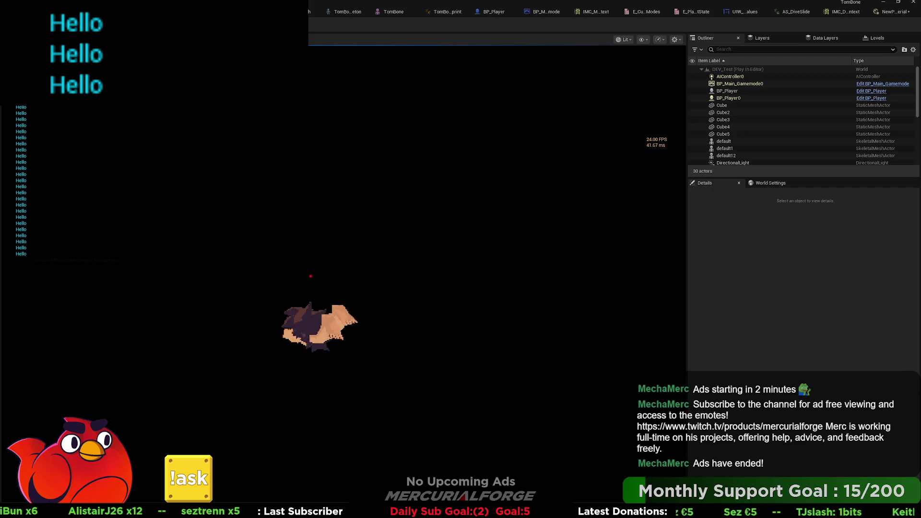
{"action": "key", "text": "Escape"}
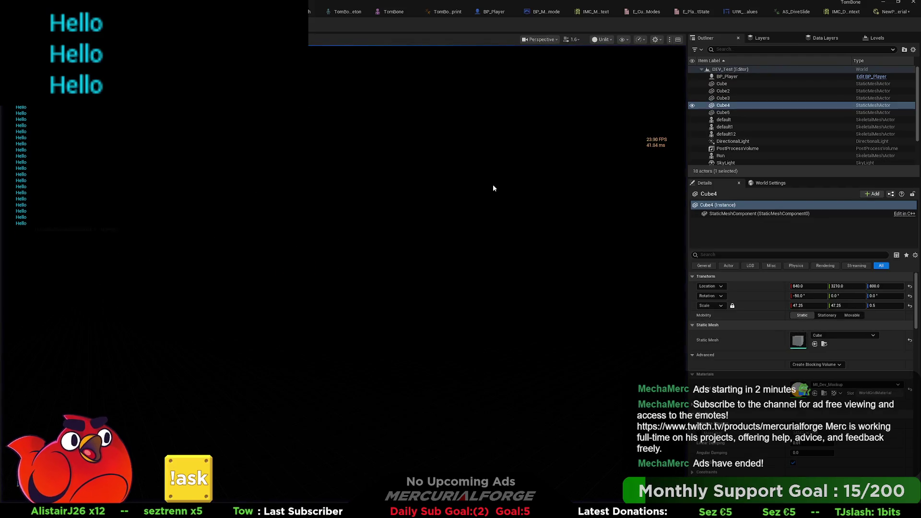
{"action": "key", "text": "f"}
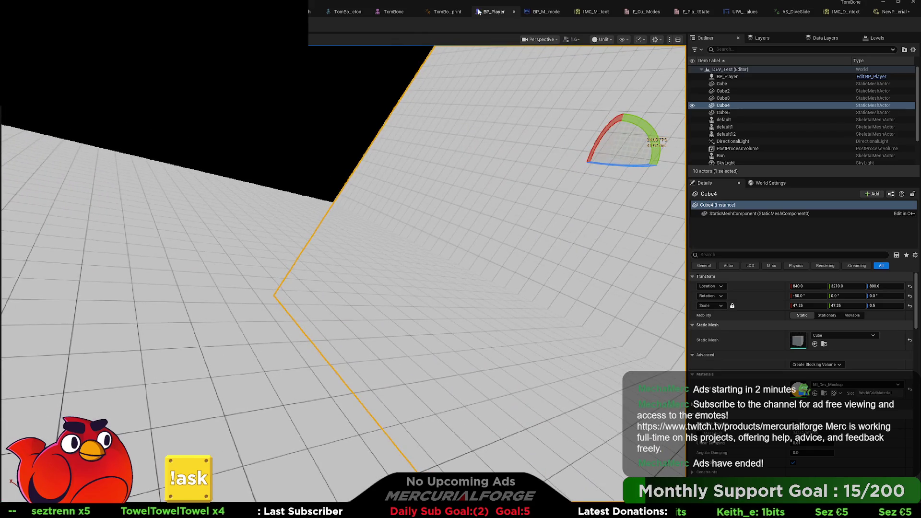
{"action": "left_click", "coordinate": [493, 12]}
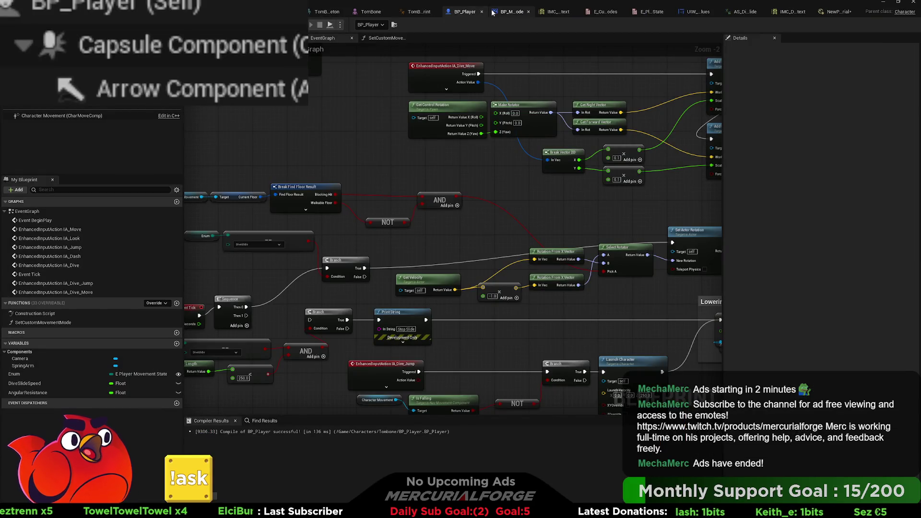
Marquee-select the jump and dash input nodes at the graph's top and drag them up-right.
{"action": "scroll", "coordinate": [449, 150], "scroll_direction": "down", "scroll_amount": 3}
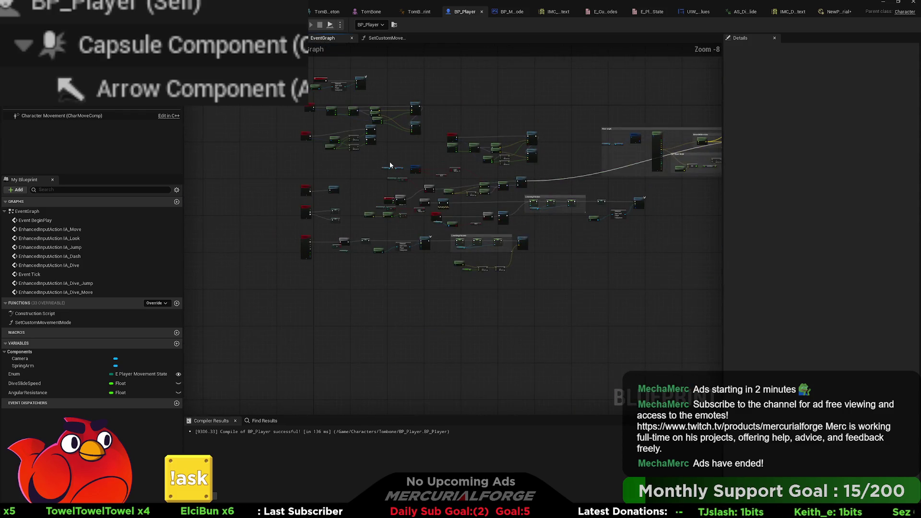
{"action": "mouse_move", "coordinate": [431, 259]}
{"action": "left_mouse_down"}
{"action": "mouse_move", "coordinate": [336, 182]}
{"action": "mouse_move", "coordinate": [407, 287]}
{"action": "mouse_move", "coordinate": [407, 229]}
{"action": "mouse_move", "coordinate": [269, 125]}
{"action": "left_mouse_up"}
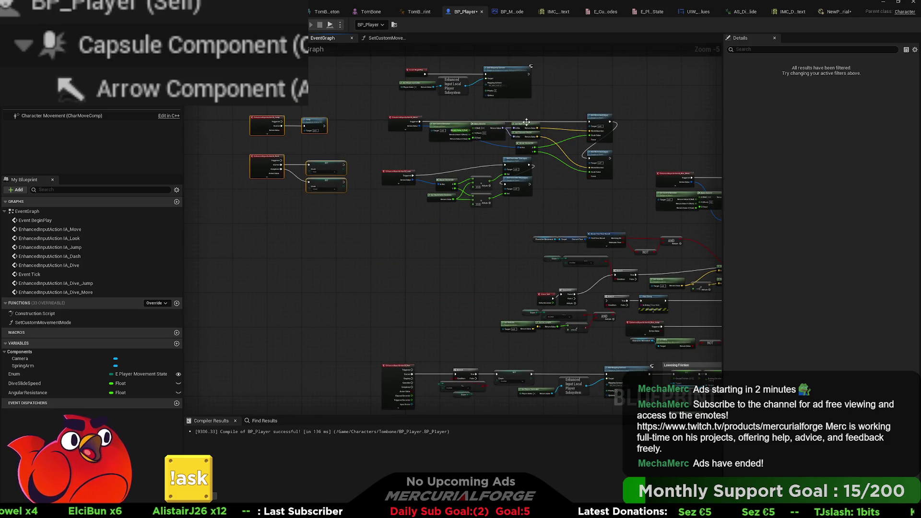
{"action": "mouse_move", "coordinate": [624, 86]}
{"action": "left_mouse_down"}
{"action": "mouse_move", "coordinate": [521, 161]}
{"action": "mouse_move", "coordinate": [250, 243]}
{"action": "left_mouse_up"}
{"action": "mouse_move", "coordinate": [518, 222]}
{"action": "left_mouse_down"}
{"action": "mouse_move", "coordinate": [575, 149]}
{"action": "mouse_move", "coordinate": [615, 144]}
{"action": "left_mouse_up"}
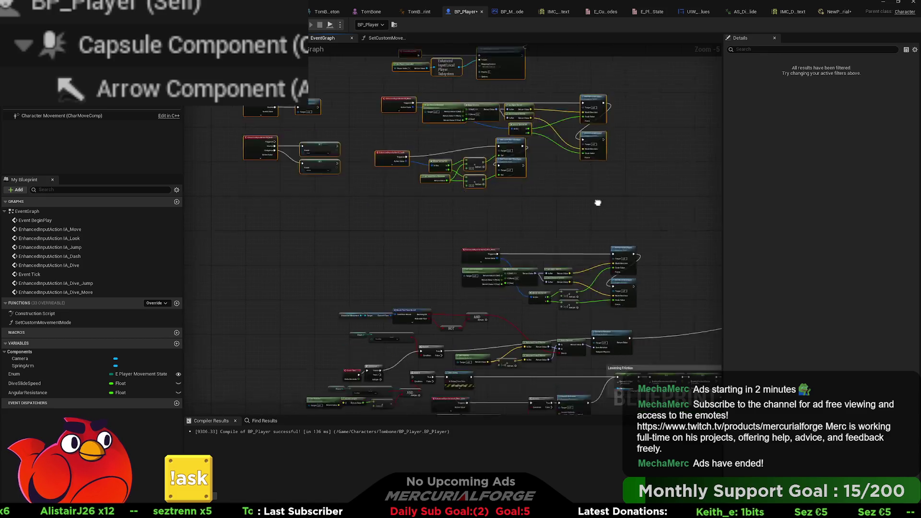
{"action": "scroll", "coordinate": [529, 191], "scroll_direction": "up", "scroll_amount": 2}
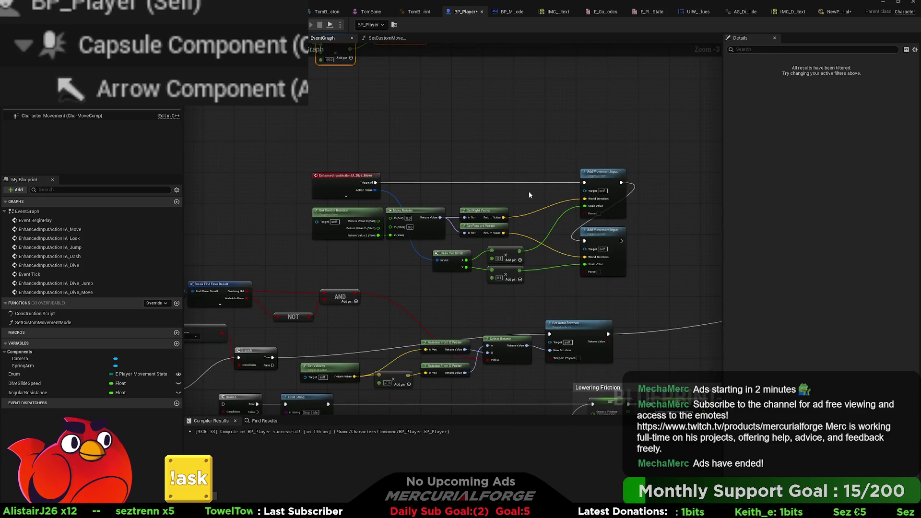
{"action": "scroll", "coordinate": [571, 175], "scroll_direction": "down", "scroll_amount": 3}
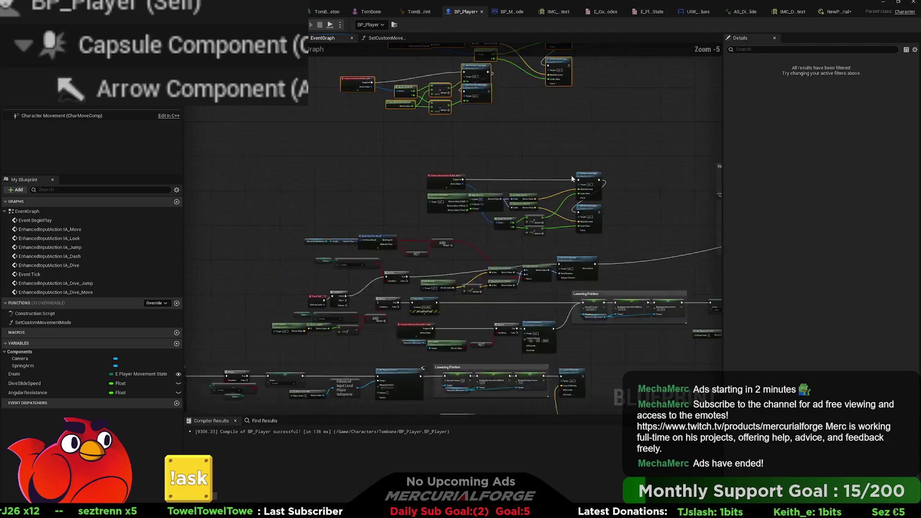
{"action": "left_click_drag", "start_coordinate": [581, 172], "coordinate": [530, 184]}
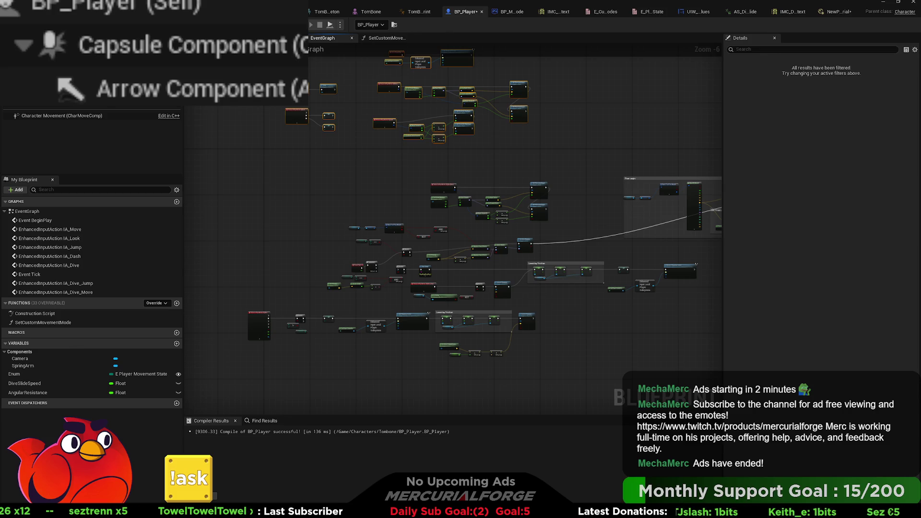
Pan the graph across Downhill Direction, Get Slope Angle and the Draw Debug Arrow nodes, then start a play test.
{"action": "scroll", "coordinate": [336, 224], "scroll_direction": "up", "scroll_amount": 2}
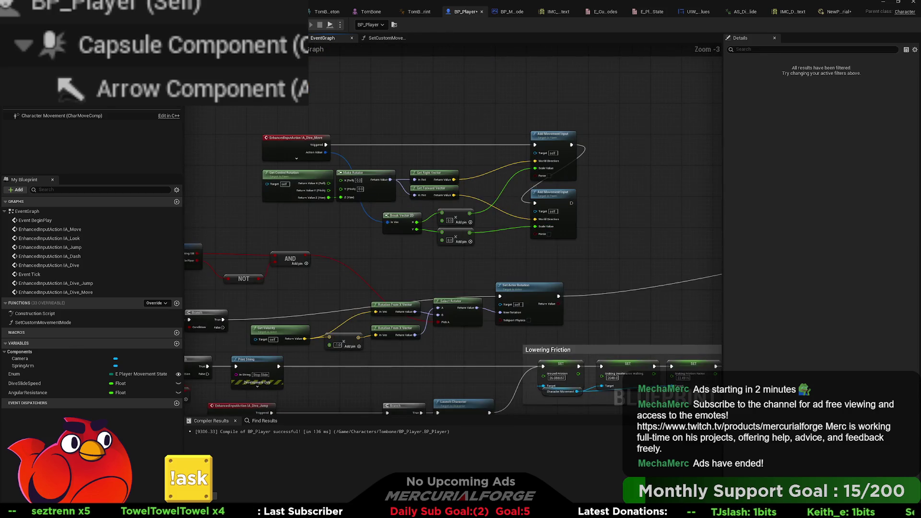
{"action": "scroll", "coordinate": [336, 225], "scroll_direction": "up", "scroll_amount": 1}
{"action": "left_click_drag", "start_coordinate": [335, 224], "coordinate": [107, 249]}
{"action": "mouse_move", "coordinate": [558, 232]}
{"action": "left_mouse_down"}
{"action": "mouse_move", "coordinate": [461, 189]}
{"action": "mouse_move", "coordinate": [545, 230]}
{"action": "left_mouse_up"}
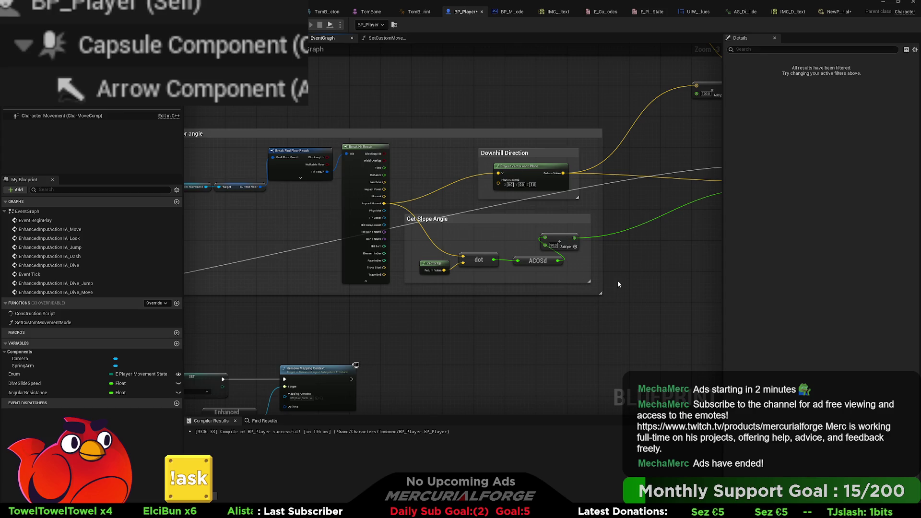
{"action": "left_click_drag", "start_coordinate": [652, 259], "coordinate": [381, 264]}
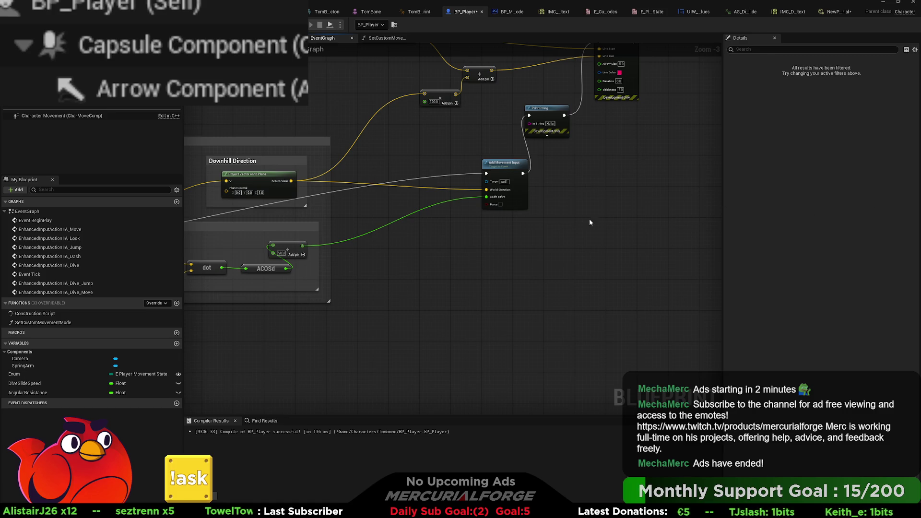
{"action": "left_click_drag", "start_coordinate": [446, 236], "coordinate": [556, 253]}
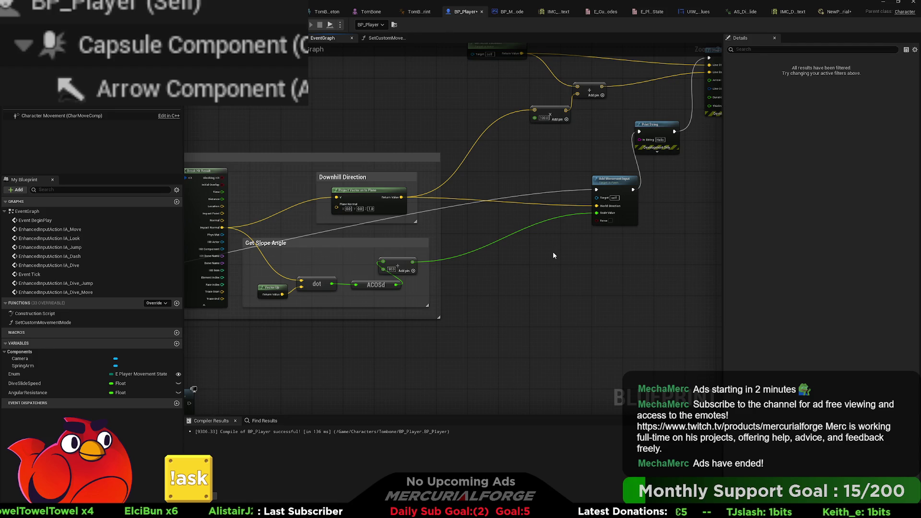
{"action": "left_click_drag", "start_coordinate": [553, 251], "coordinate": [503, 289]}
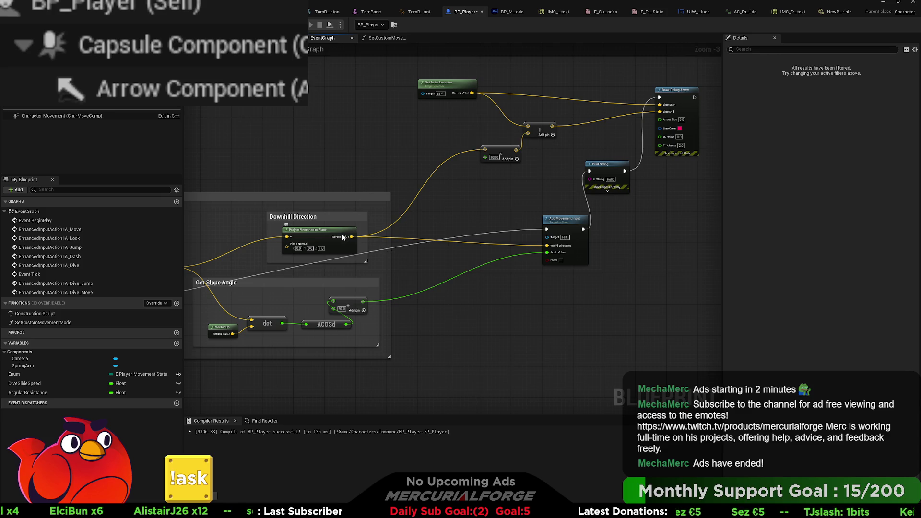
{"action": "key", "text": "alt+p"}
Run forward and dive with C about eleven times to test the slope slide, then stop play.
{"action": "key", "text": "w"}
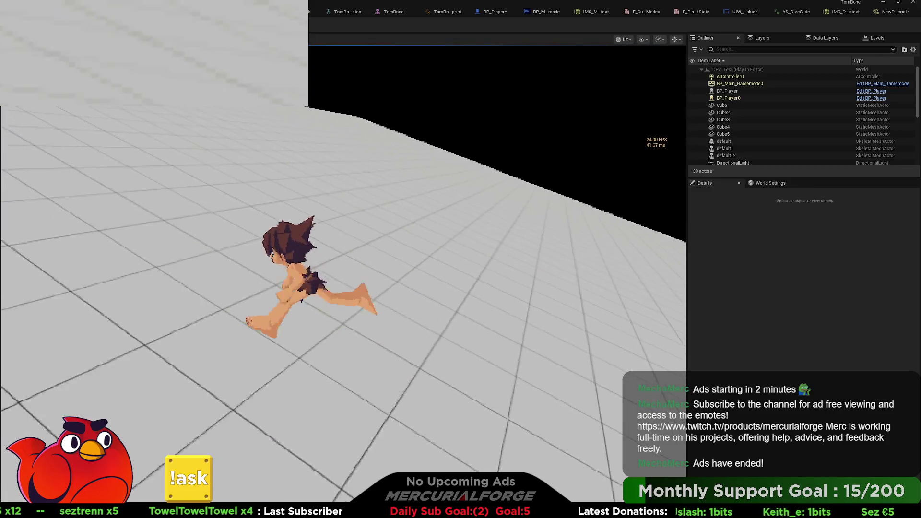
{"action": "key", "text": "c"}
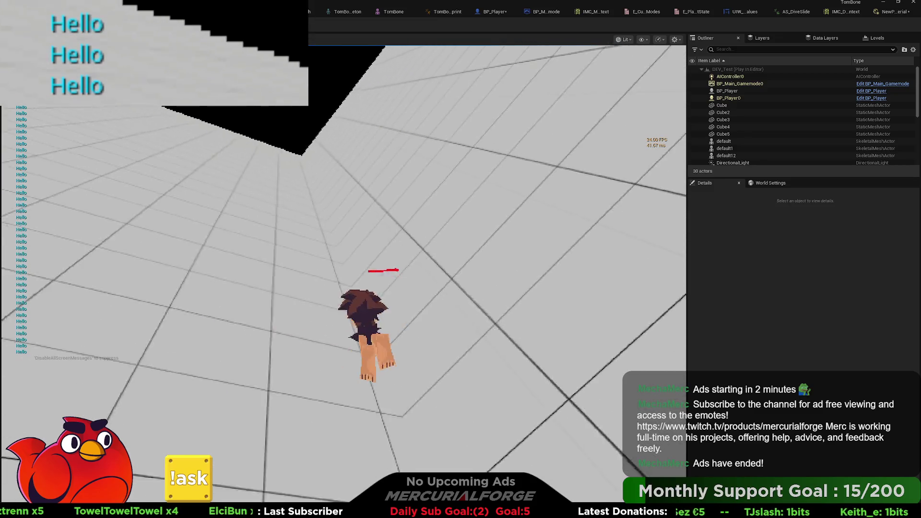
{"action": "key", "text": "c"}
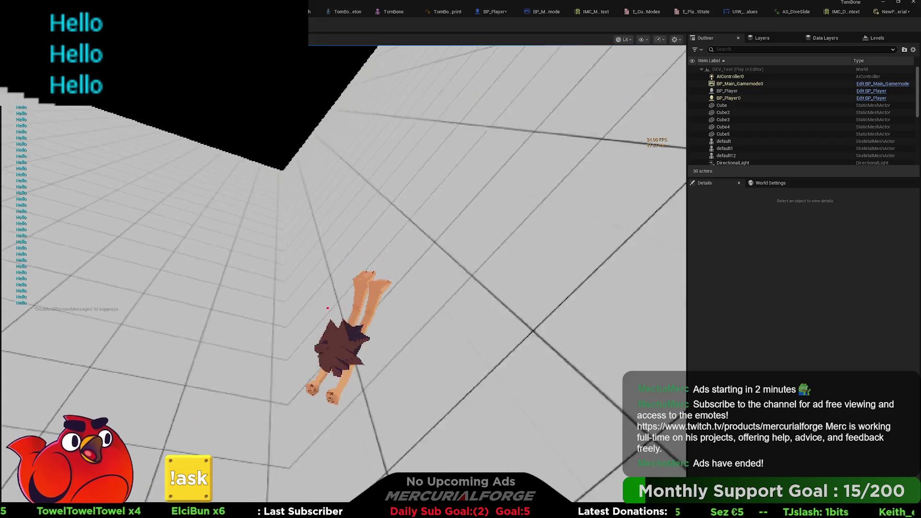
{"action": "key", "text": "c"}
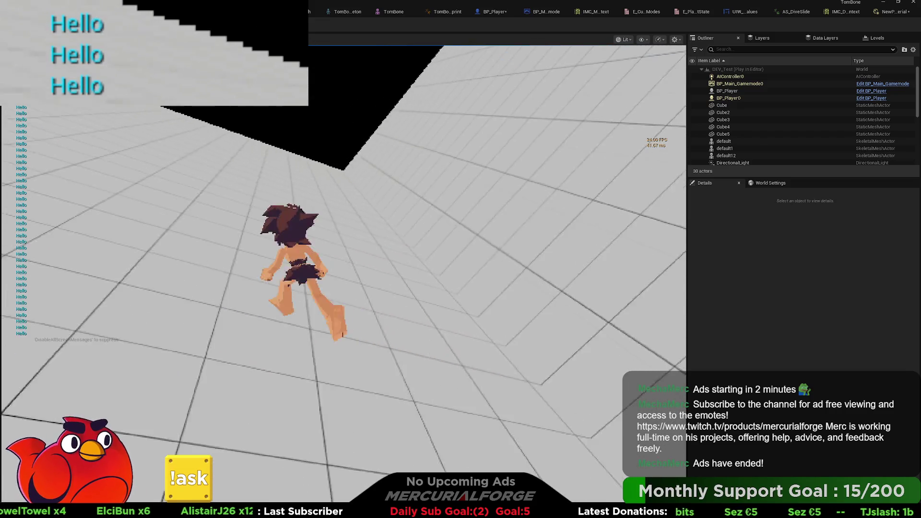
{"action": "key", "text": "c"}
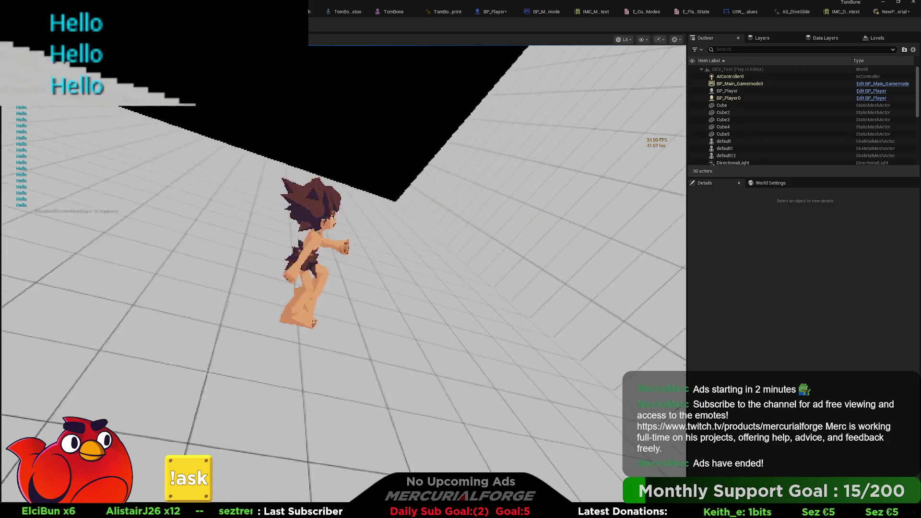
{"action": "key", "text": "c"}
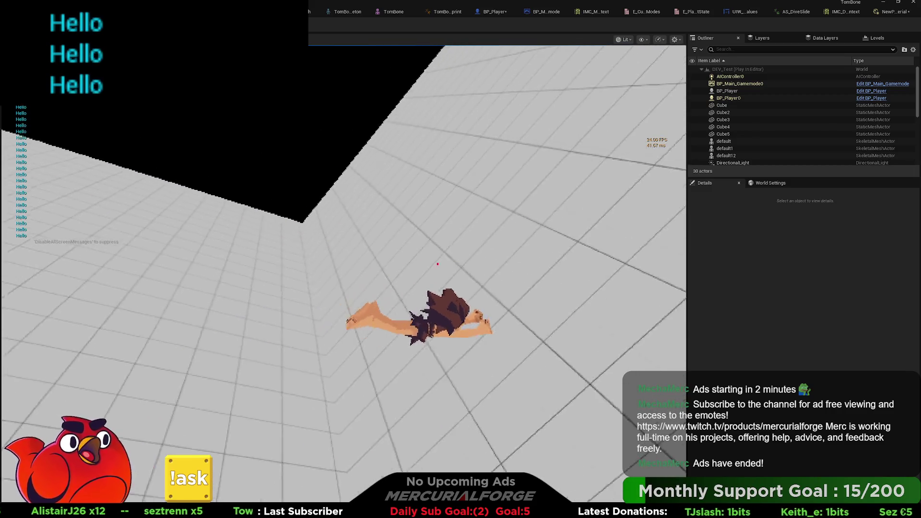
{"action": "key", "text": "c"}
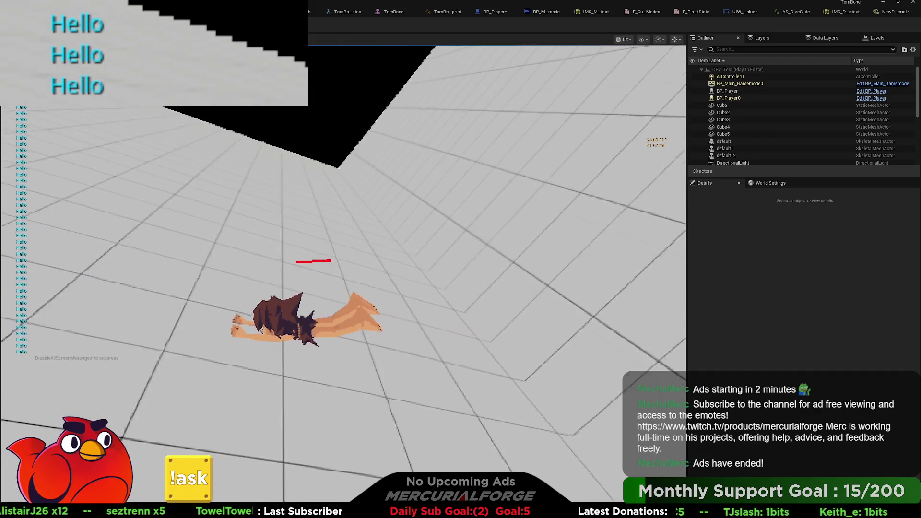
{"action": "key", "text": "c"}
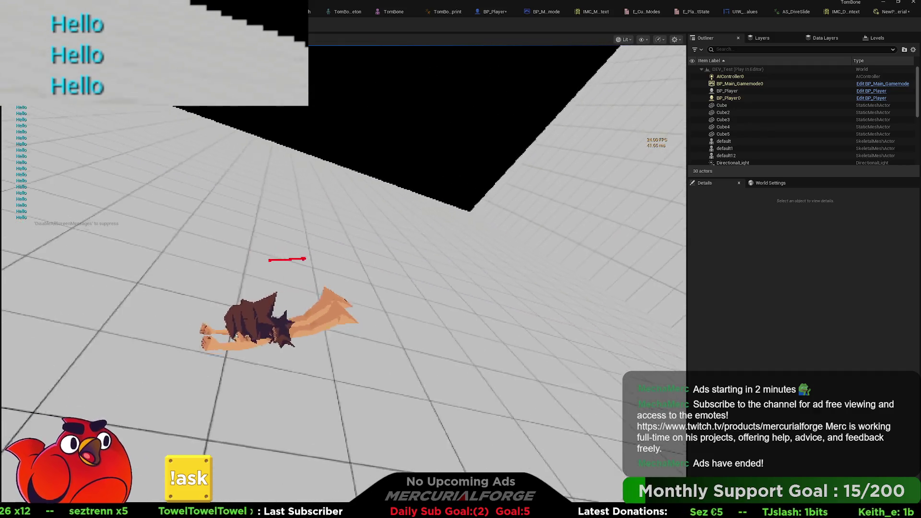
{"action": "key", "text": "c"}
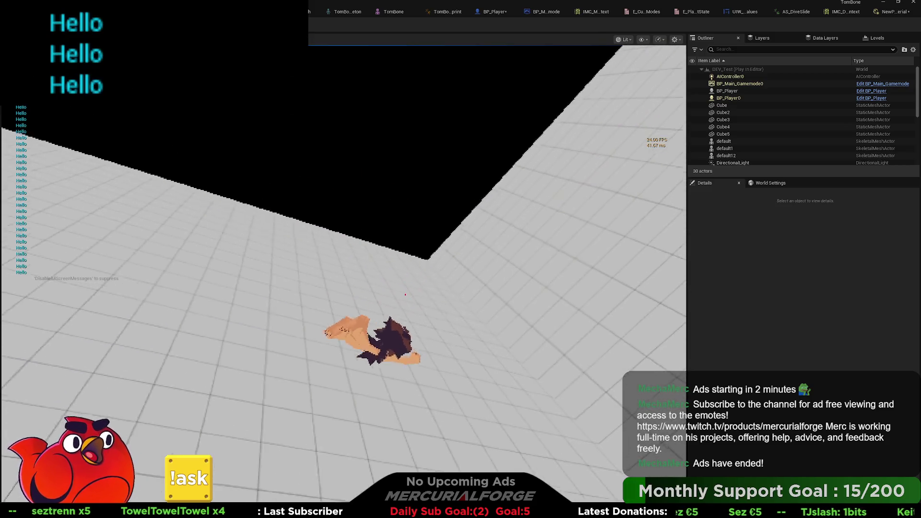
{"action": "key", "text": "c"}
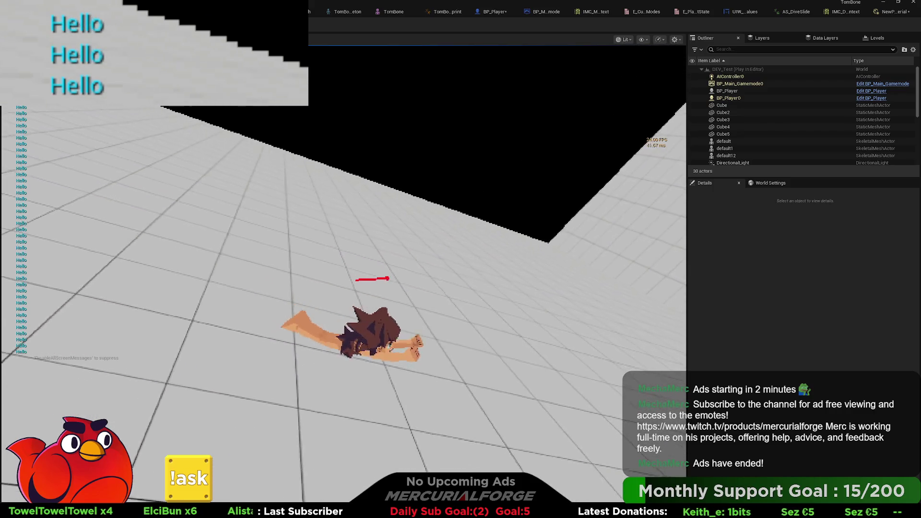
{"action": "key", "text": "c"}
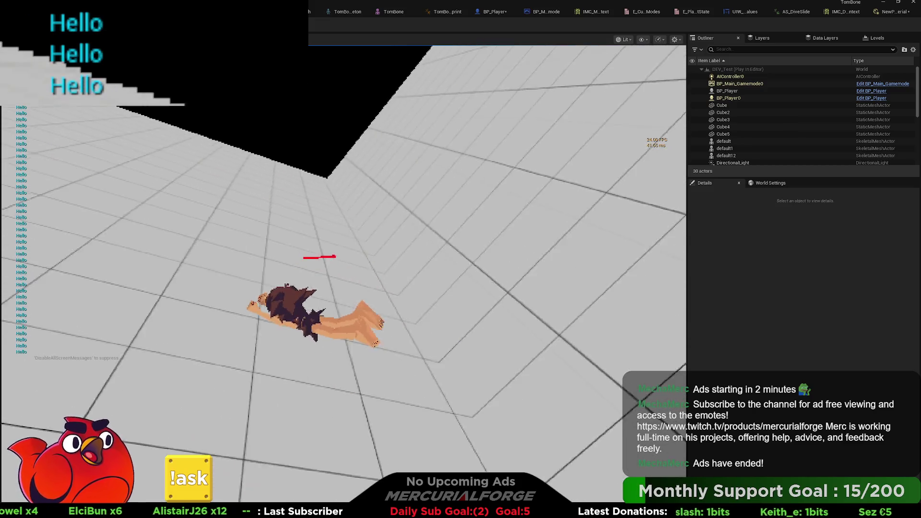
{"action": "key", "text": "c"}
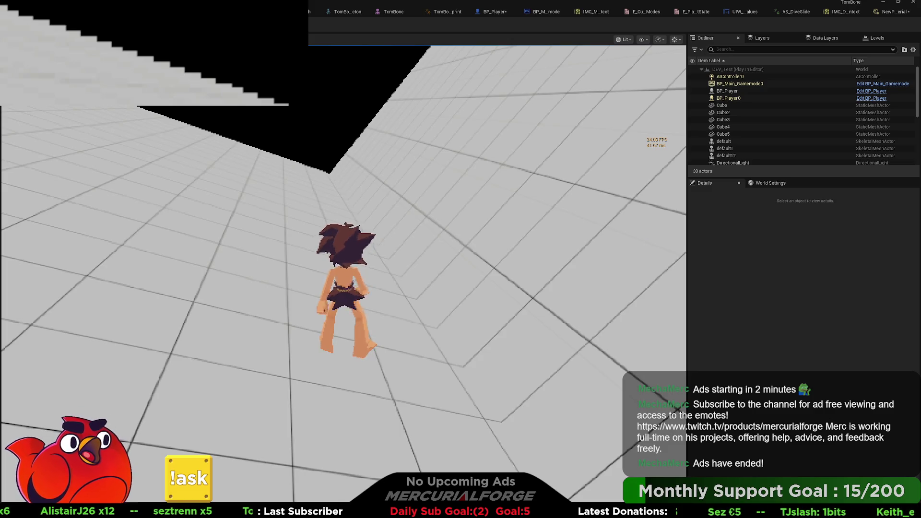
{"action": "key", "text": "Escape"}
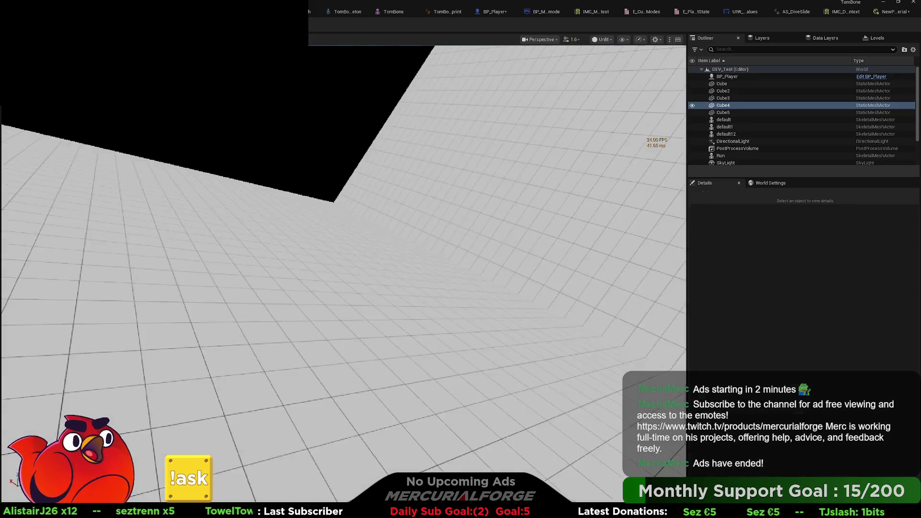
Set BP_Player's Character Movement Walkable Floor Angle to 90°, then go back to the level.
{"action": "left_click", "coordinate": [481, 12]}
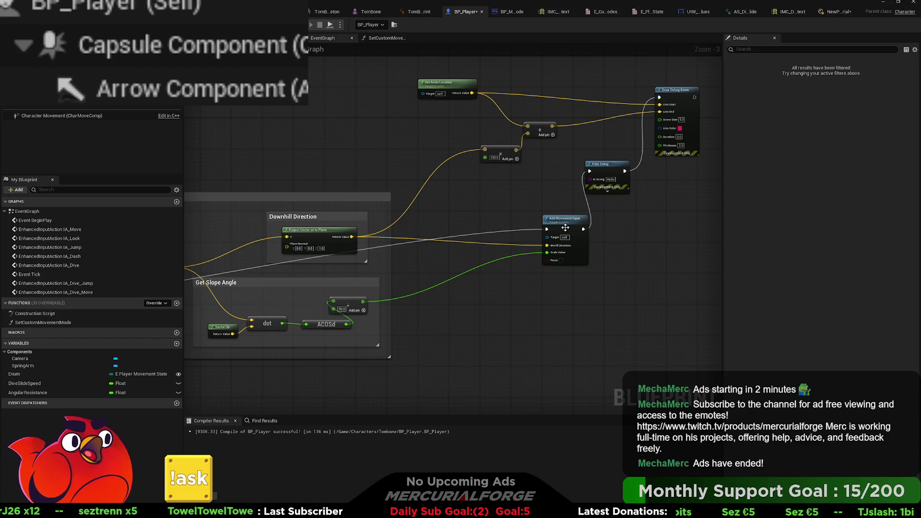
{"action": "left_click", "coordinate": [76, 116]}
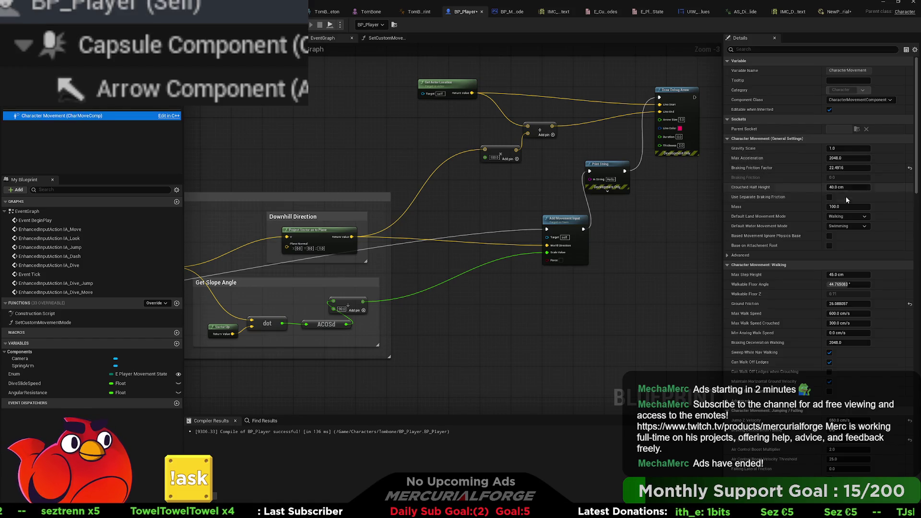
{"action": "left_click_drag", "start_coordinate": [832, 285], "coordinate": [887, 285]}
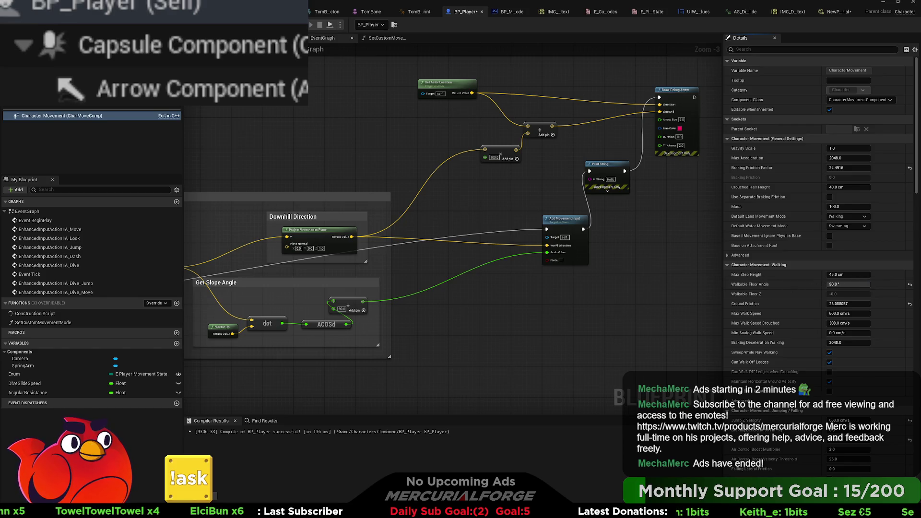
{"action": "left_click", "coordinate": [371, 12]}
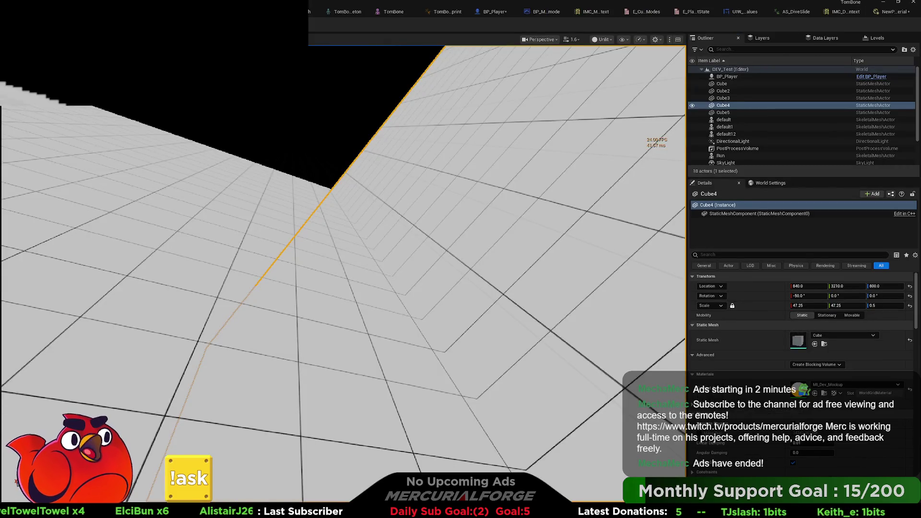
{"action": "key", "text": "alt+p"}
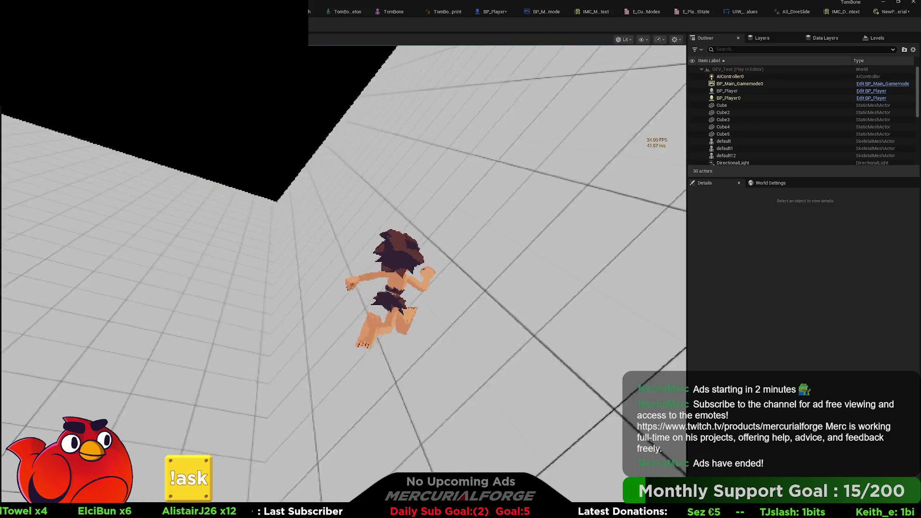
{"action": "key", "text": "ctrl"}
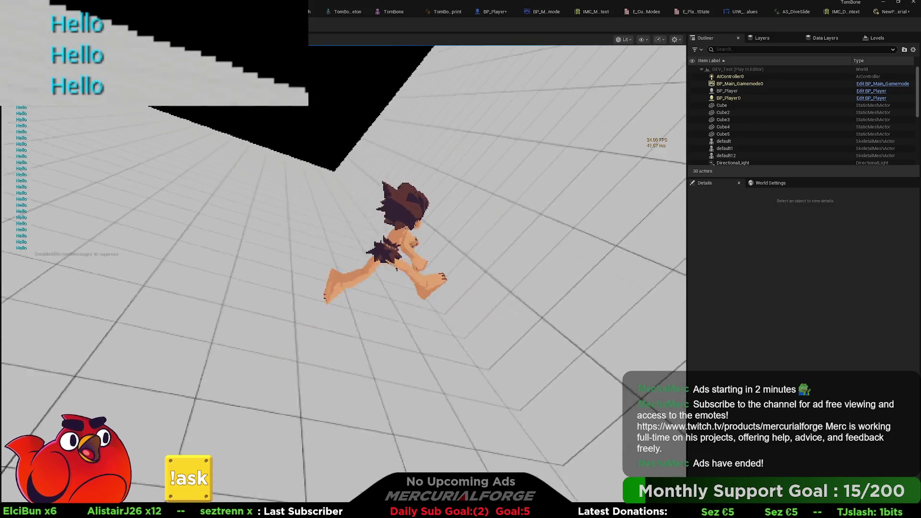
{"action": "key", "text": "ctrl"}
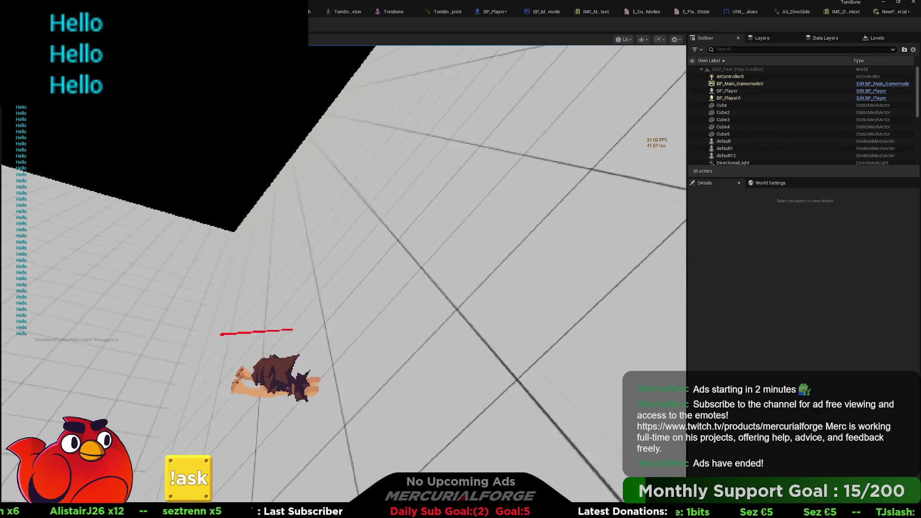
{"action": "key", "text": "ctrl"}
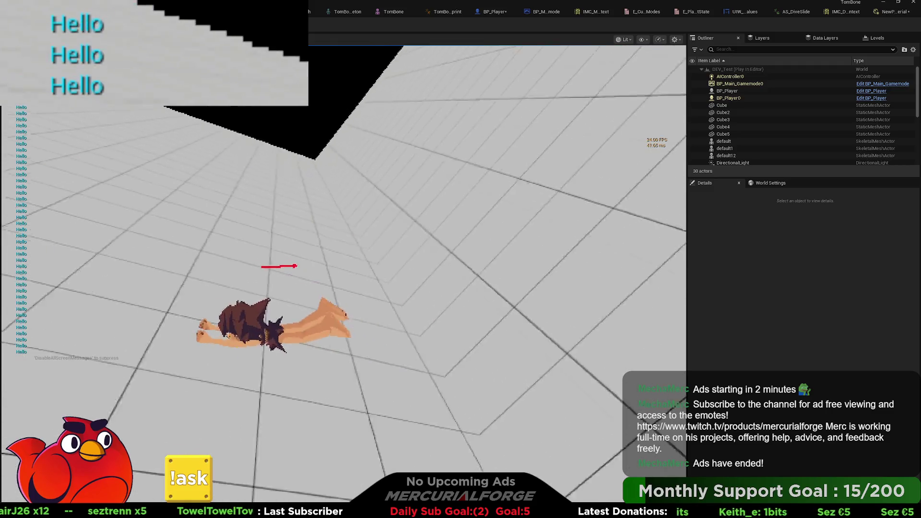
{"action": "key", "text": "ctrl"}
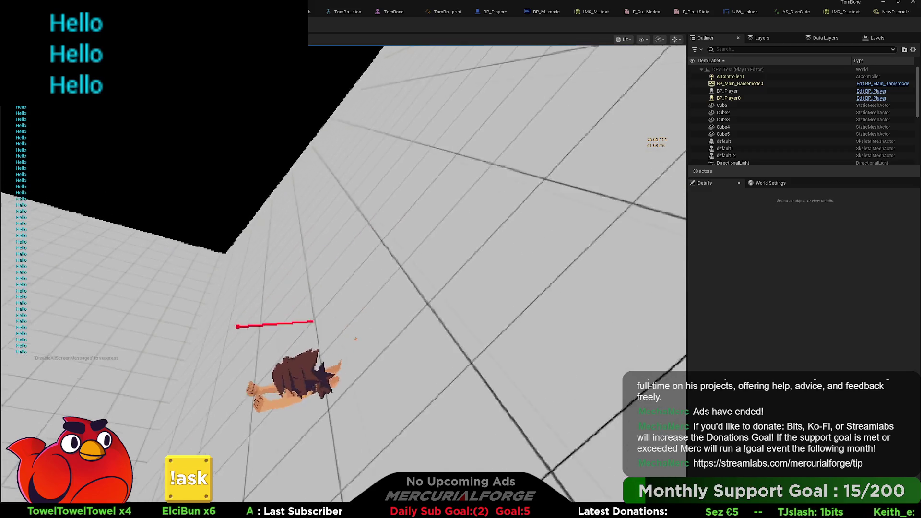
{"action": "key", "text": "w"}
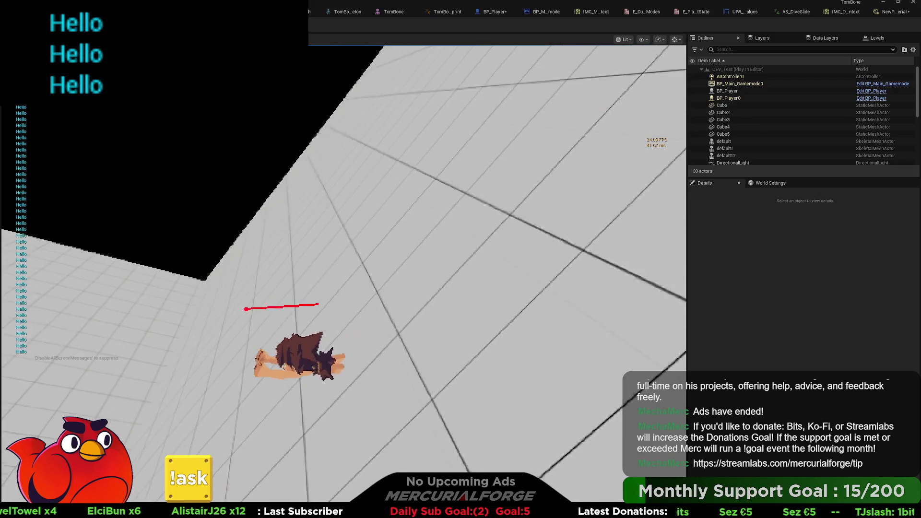
{"action": "key", "text": "w"}
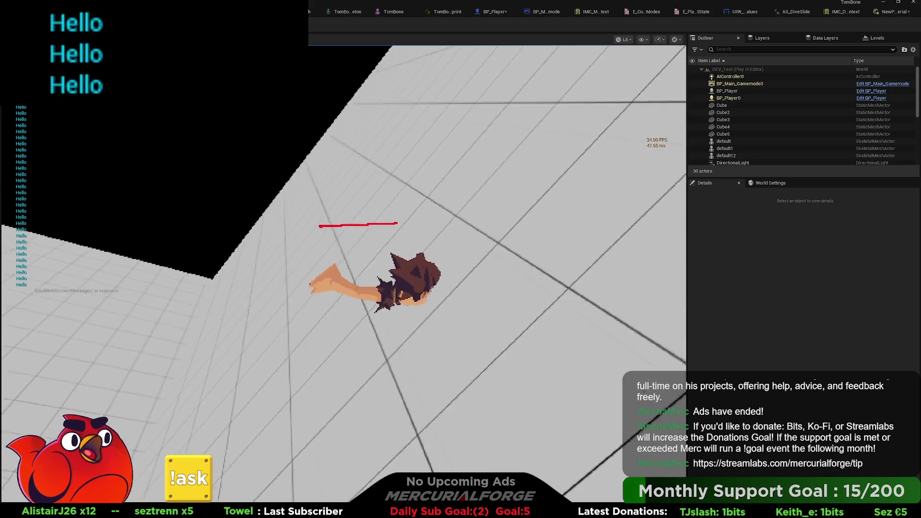
{"action": "key", "text": "w"}
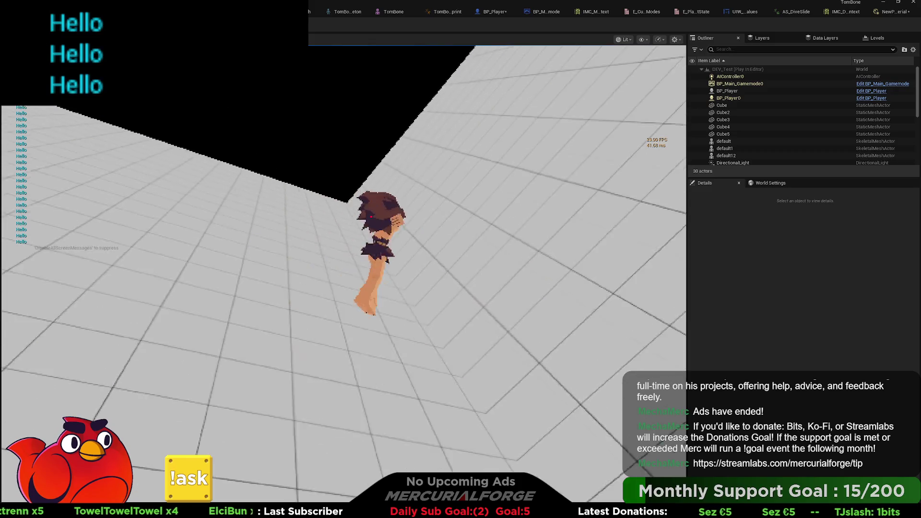
{"action": "key", "text": "w"}
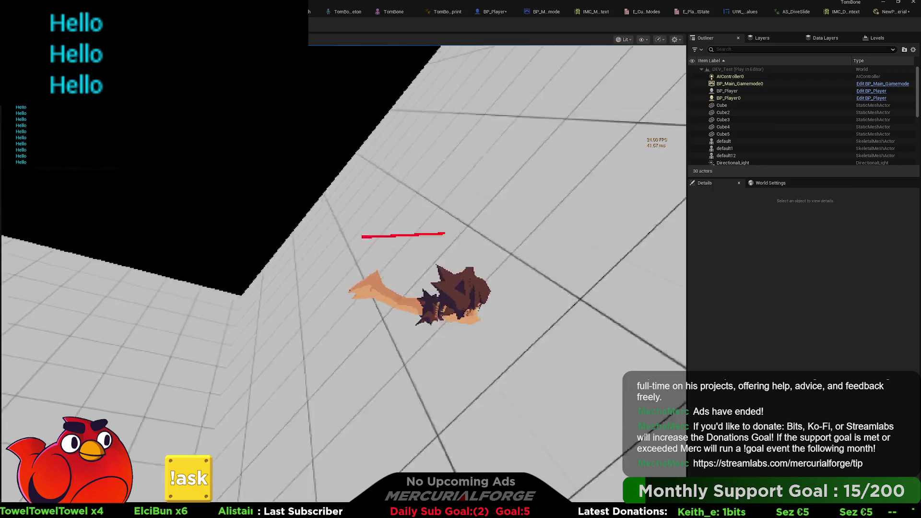
{"action": "key", "text": "space"}
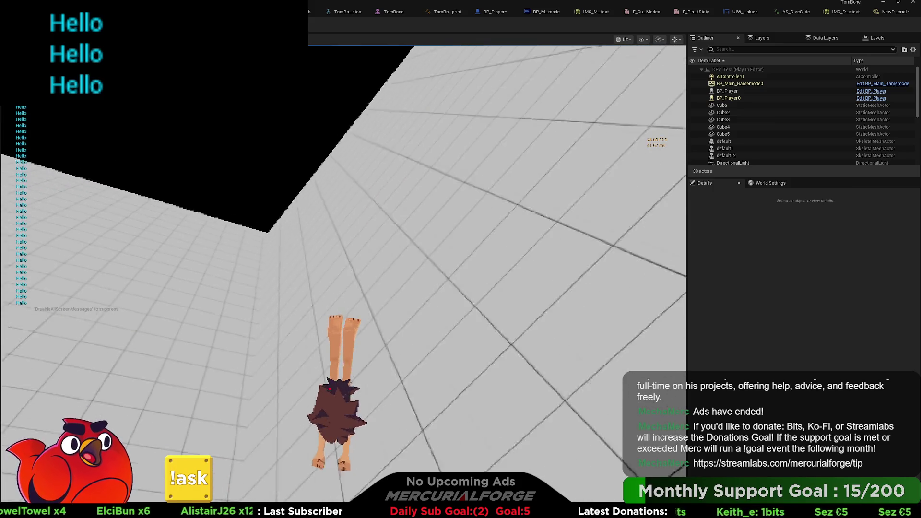
{"action": "key", "text": "space"}
{"action": "key", "text": "space"}
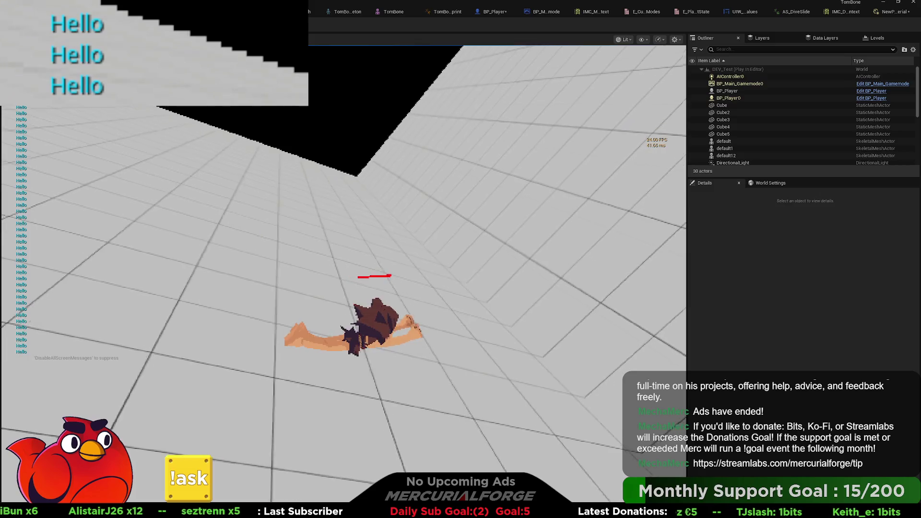
{"action": "key", "text": "Escape"}
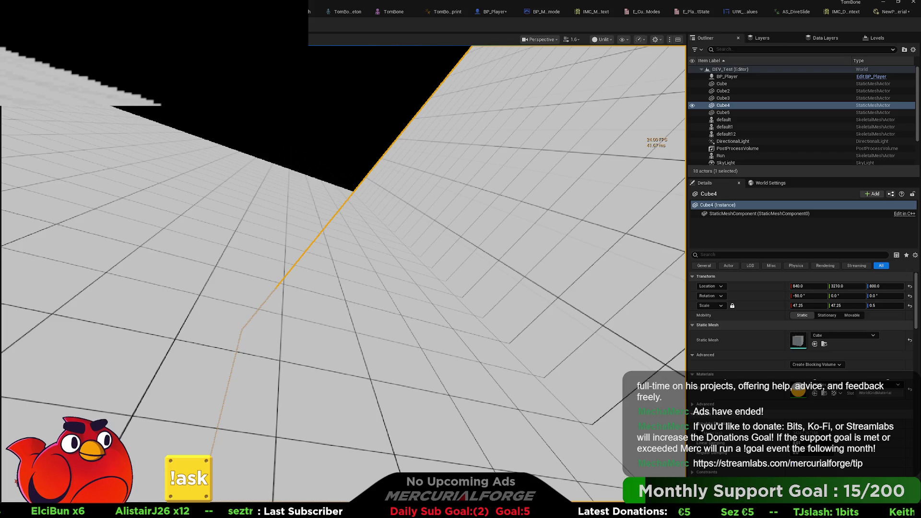
In BP_Player's graph, delete the Break Find Floor Result, NOT and AND floor-check nodes.
{"action": "left_click", "coordinate": [489, 10]}
{"action": "scroll", "coordinate": [409, 225], "scroll_direction": "down", "scroll_amount": 4}
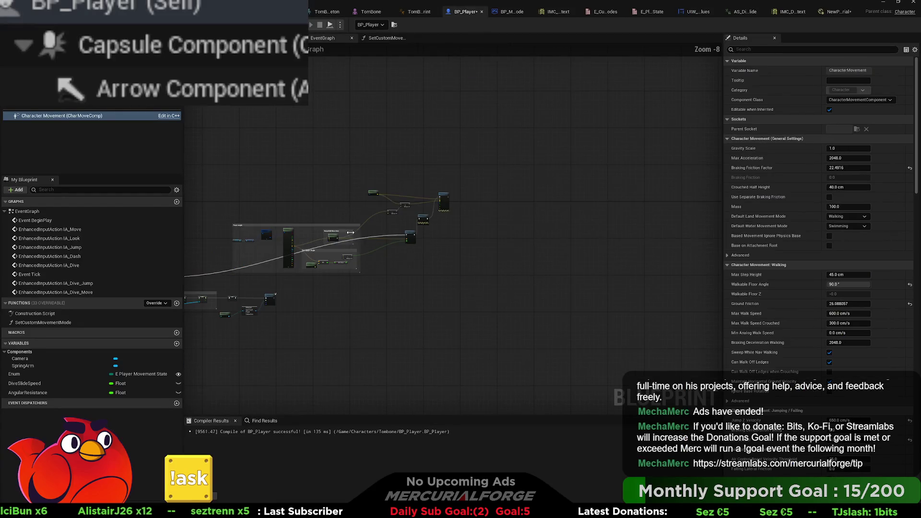
{"action": "scroll", "coordinate": [408, 225], "scroll_direction": "up", "scroll_amount": 3}
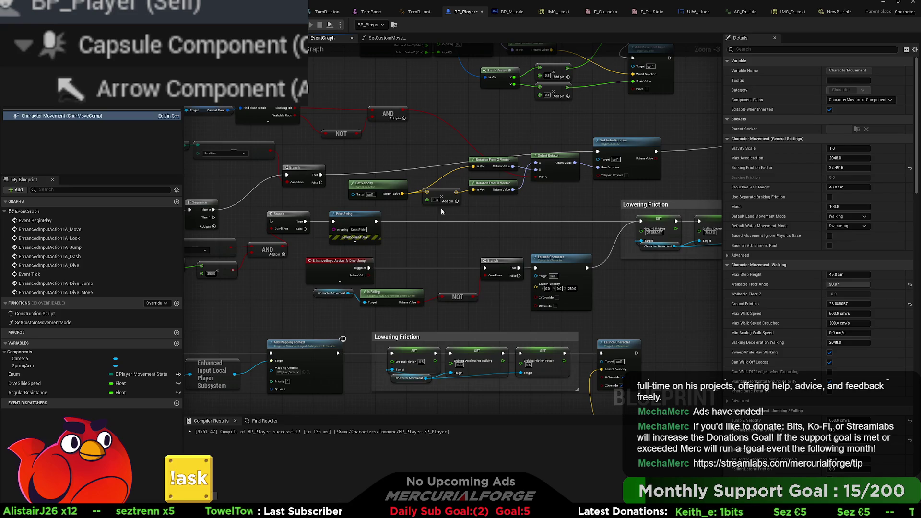
{"action": "mouse_move", "coordinate": [533, 123]}
{"action": "left_mouse_down"}
{"action": "mouse_move", "coordinate": [261, 166]}
{"action": "mouse_move", "coordinate": [346, 154]}
{"action": "mouse_move", "coordinate": [334, 168]}
{"action": "mouse_move", "coordinate": [203, 168]}
{"action": "left_mouse_up"}
{"action": "key", "text": "Delete"}
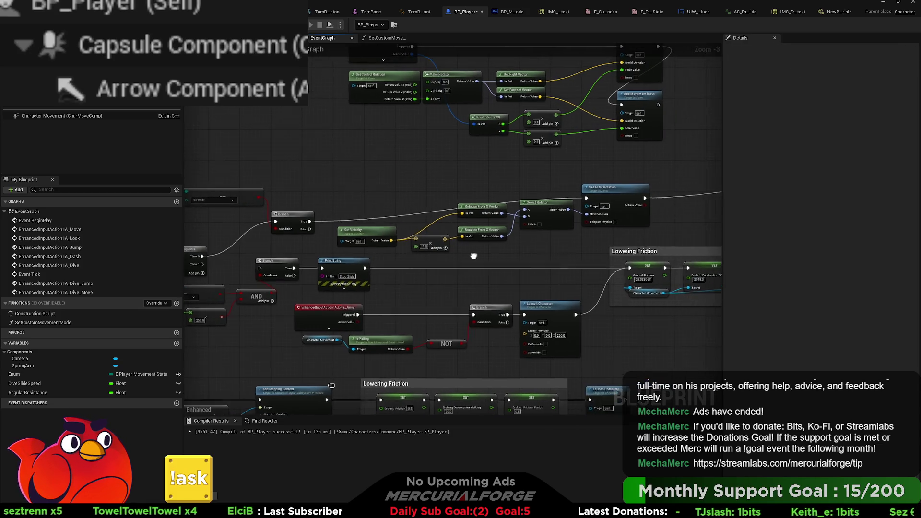
Delete Select Rotator, the multiply and extra Rotation From X Vector; wire Return Value into New Rotation.
{"action": "left_click_drag", "start_coordinate": [491, 258], "coordinate": [412, 245]}
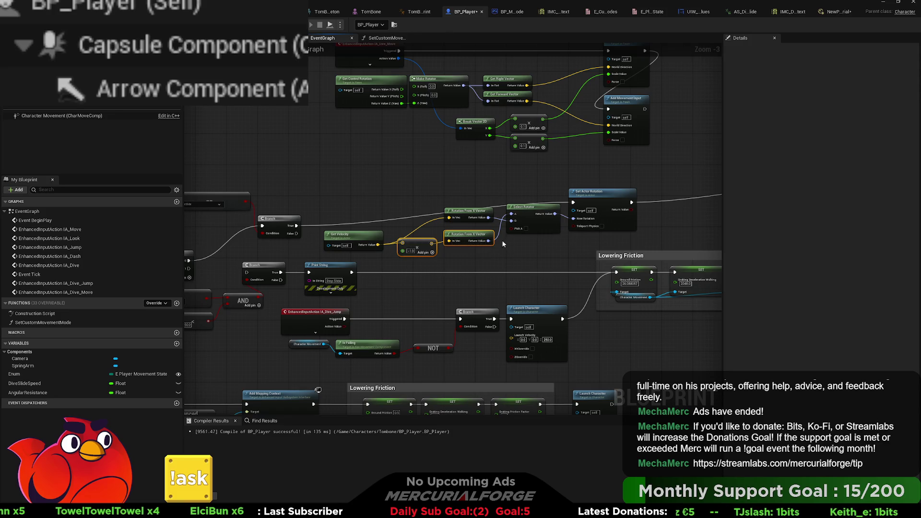
{"action": "left_click", "coordinate": [514, 222], "text": "ctrl"}
{"action": "key", "text": "Delete"}
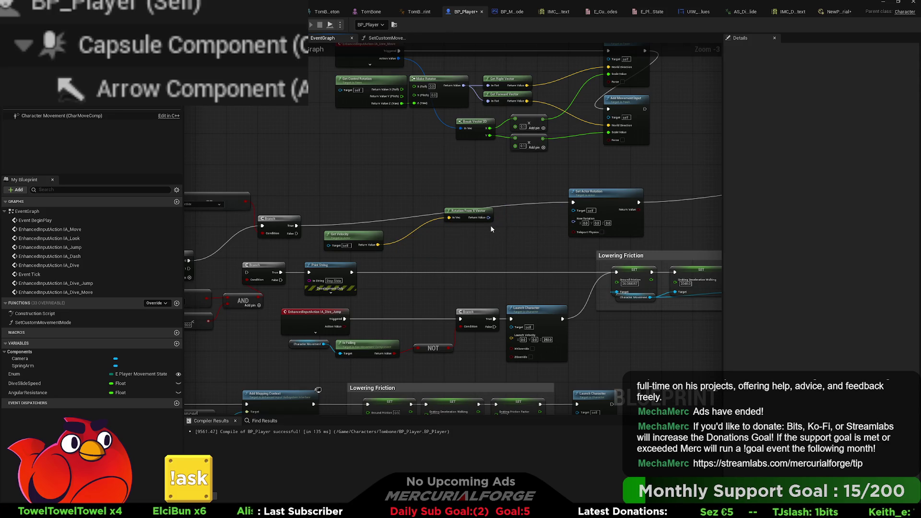
{"action": "mouse_move", "coordinate": [488, 217]}
{"action": "left_mouse_down"}
{"action": "mouse_move", "coordinate": [573, 221]}
{"action": "mouse_move", "coordinate": [509, 216]}
{"action": "mouse_move", "coordinate": [537, 219]}
{"action": "left_mouse_up"}
Tidy the graph by moving Get Velocity, the Set Actor Rotation group, Floor angle comment and movement-input nodes.
{"action": "left_click_drag", "start_coordinate": [360, 232], "coordinate": [462, 226]}
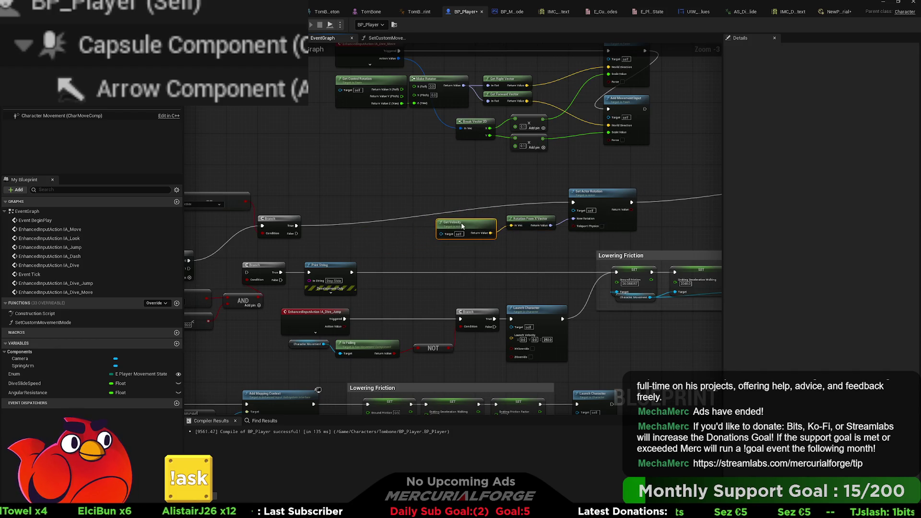
{"action": "scroll", "coordinate": [481, 232], "scroll_direction": "down", "scroll_amount": 1}
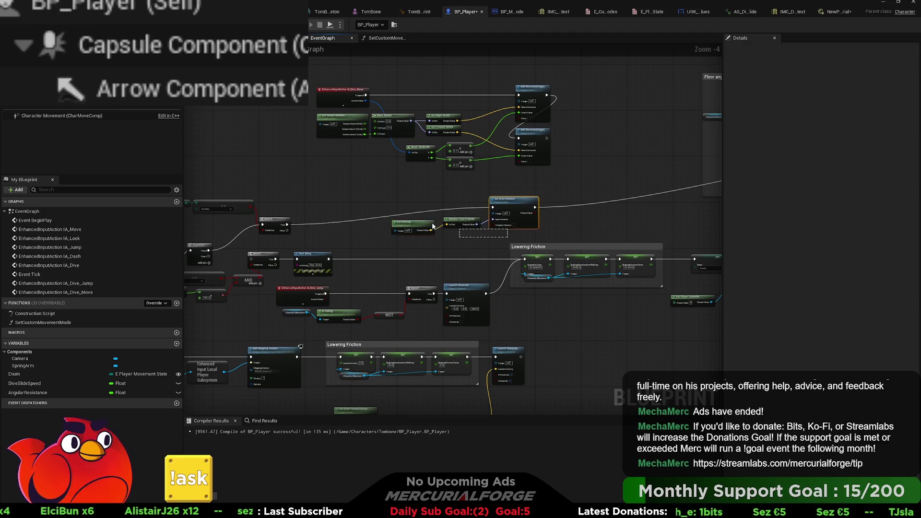
{"action": "left_click_drag", "start_coordinate": [534, 210], "coordinate": [456, 221]}
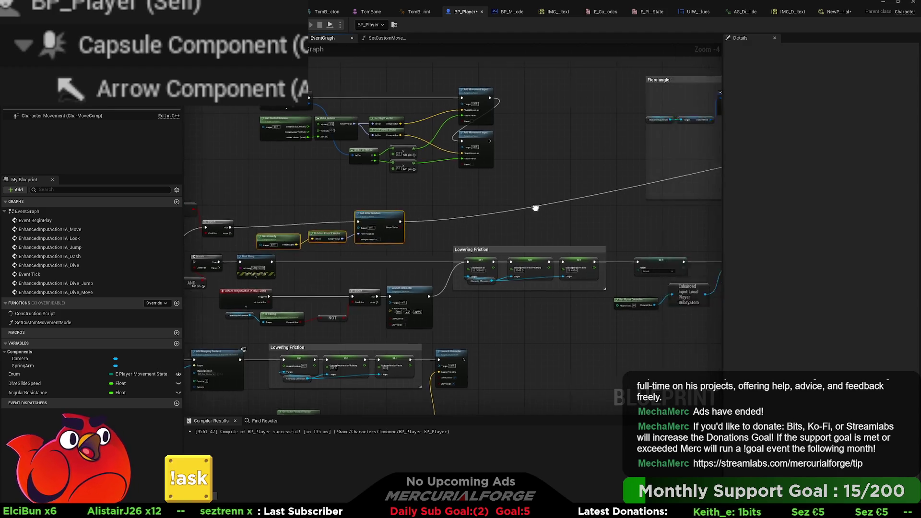
{"action": "scroll", "coordinate": [460, 205], "scroll_direction": "down", "scroll_amount": 1}
{"action": "left_click_drag", "start_coordinate": [620, 117], "coordinate": [532, 136]}
{"action": "mouse_move", "coordinate": [612, 187]}
{"action": "left_mouse_down"}
{"action": "mouse_move", "coordinate": [487, 71]}
{"action": "mouse_move", "coordinate": [444, 72]}
{"action": "mouse_move", "coordinate": [409, 138]}
{"action": "mouse_move", "coordinate": [371, 168]}
{"action": "mouse_move", "coordinate": [545, 151]}
{"action": "left_mouse_up"}
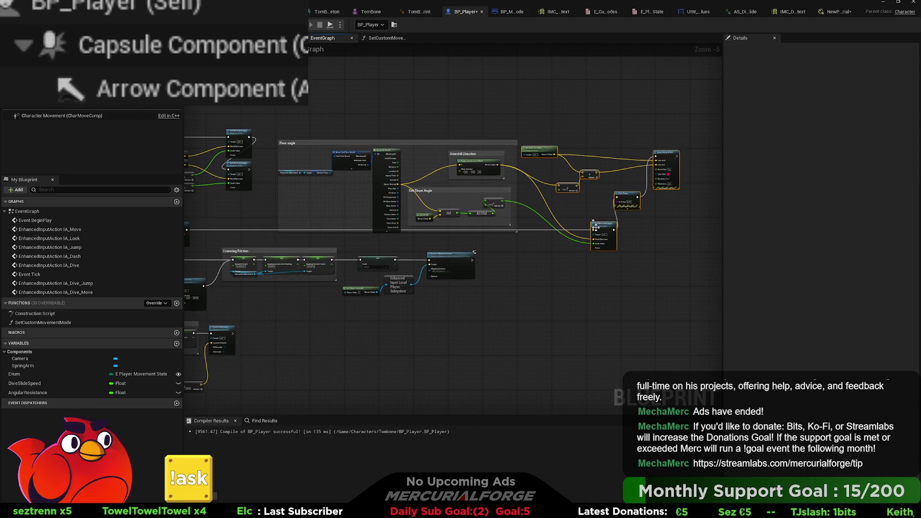
{"action": "mouse_move", "coordinate": [431, 219]}
{"action": "left_mouse_down"}
{"action": "mouse_move", "coordinate": [448, 208]}
{"action": "mouse_move", "coordinate": [553, 195]}
{"action": "left_mouse_up"}
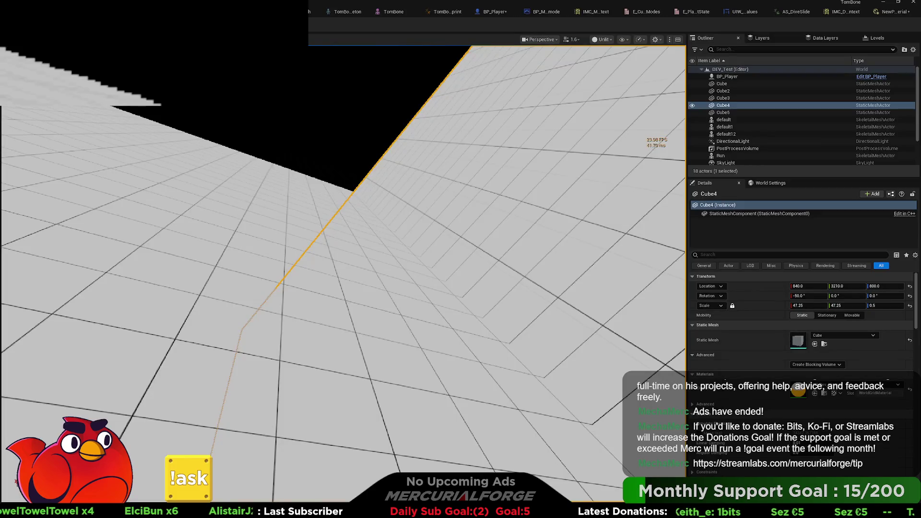
Select the Cube5 slope and playtest diving around it before stopping play.
{"action": "left_click", "coordinate": [723, 112]}
{"action": "key", "text": "alt+p"}
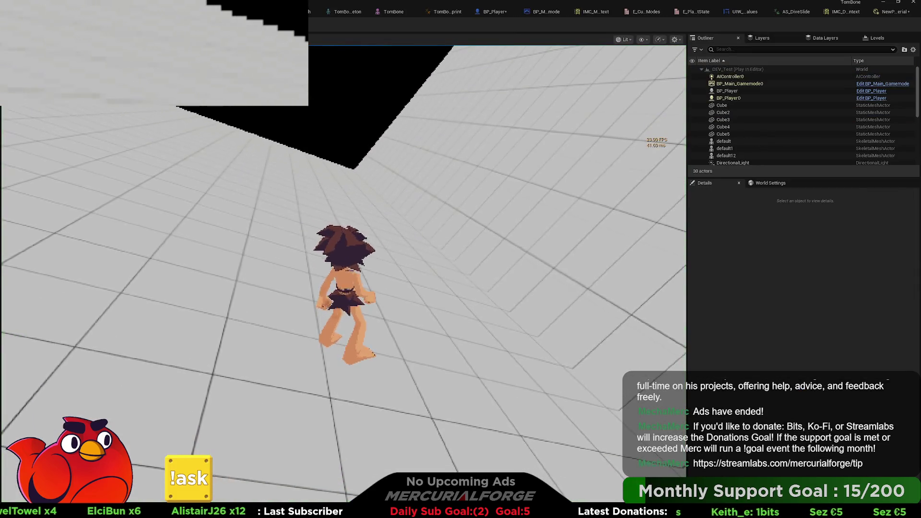
{"action": "key", "text": "w"}
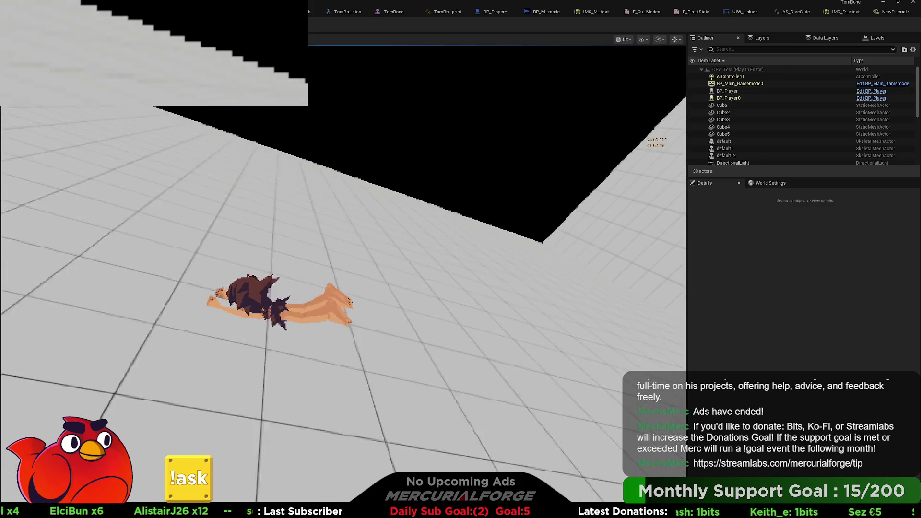
{"action": "key", "text": "space"}
{"action": "key", "text": "space"}
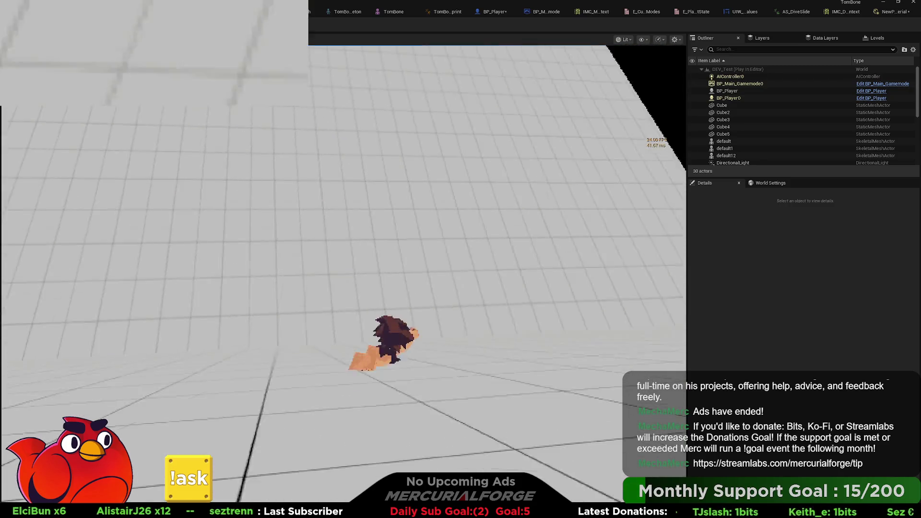
{"action": "key", "text": "s"}
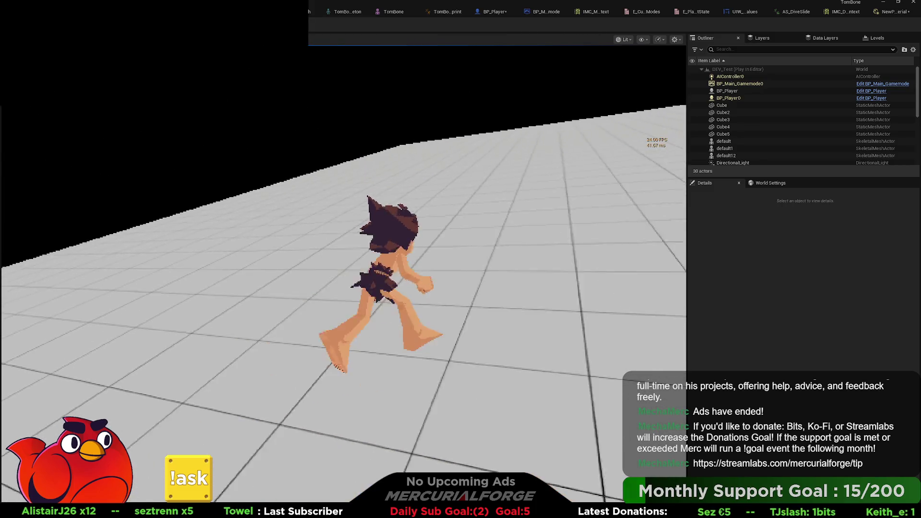
{"action": "key", "text": "Escape"}
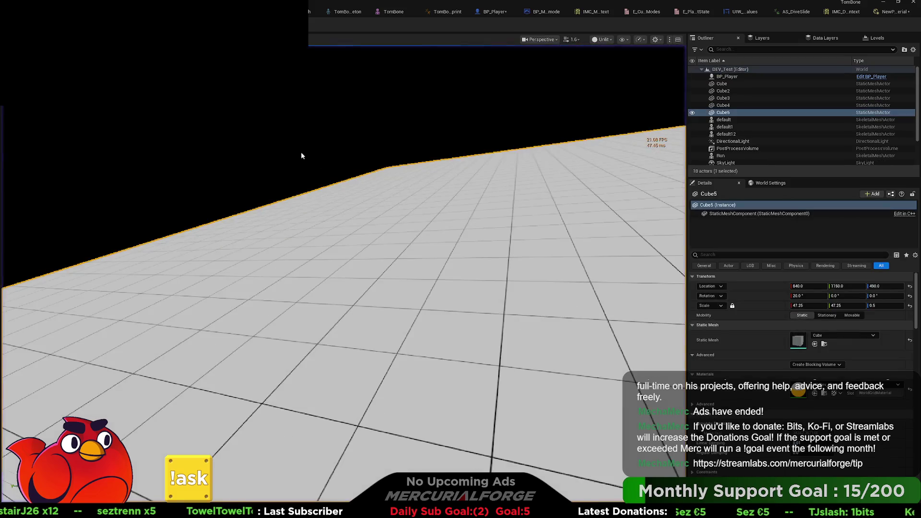
Delete Cube5, playtest sliding toward the orange platform again, then return to the BP_Player graph.
{"action": "key", "text": "Delete"}
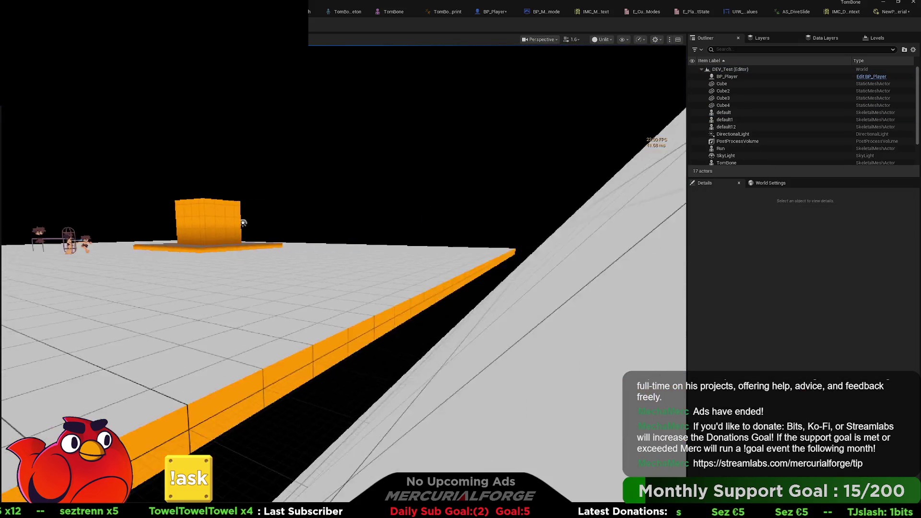
{"action": "key", "text": "alt+p"}
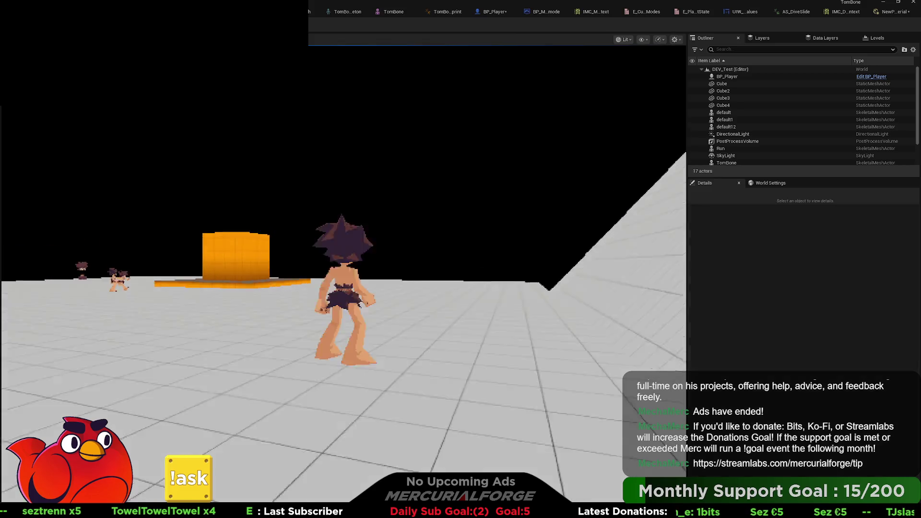
{"action": "key", "text": "w"}
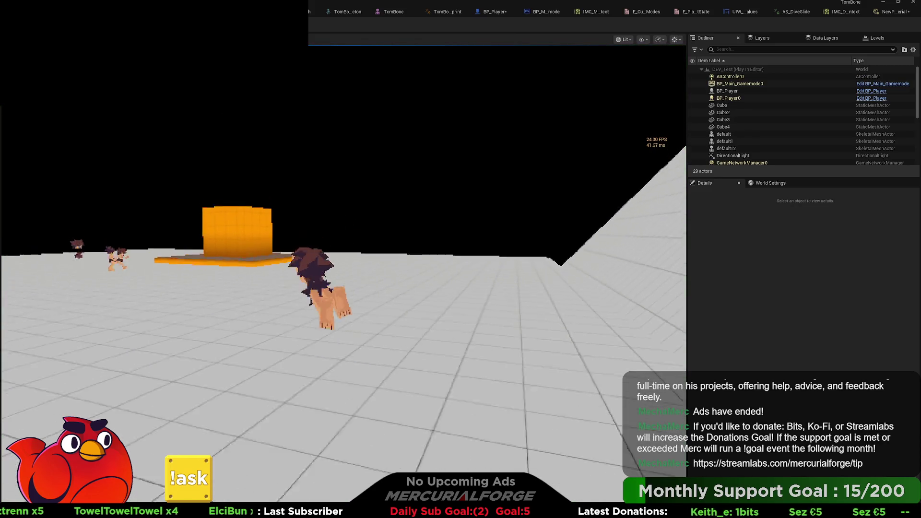
{"action": "key", "text": "w"}
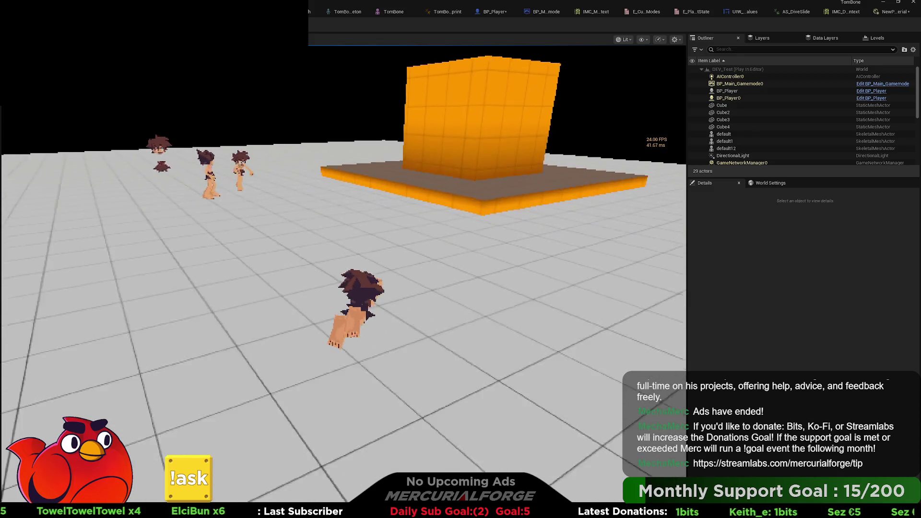
{"action": "key", "text": "a"}
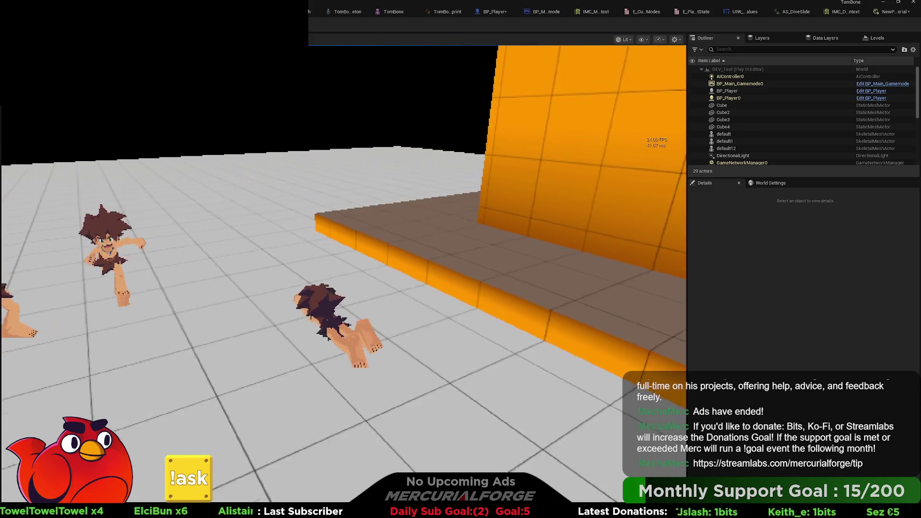
{"action": "key", "text": "w"}
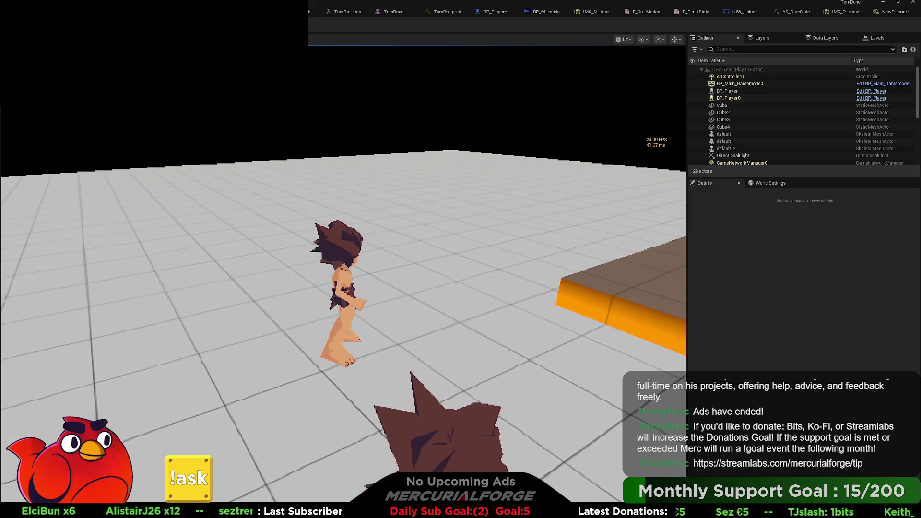
{"action": "key", "text": "Escape"}
{"action": "left_click", "coordinate": [492, 12]}
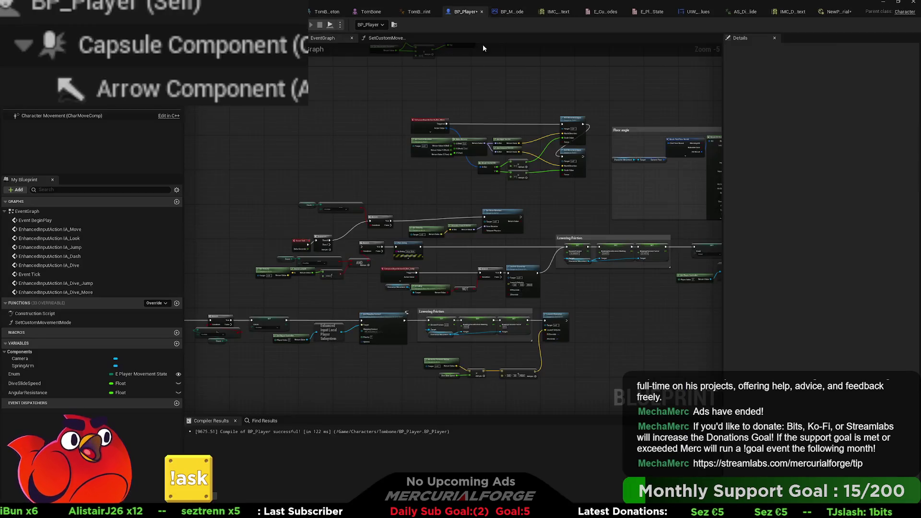
Set the Lowering Friction SET node's Braking Deceleration Walking to 250.0 and start a playtest.
{"action": "scroll", "coordinate": [356, 306], "scroll_direction": "up", "scroll_amount": 2}
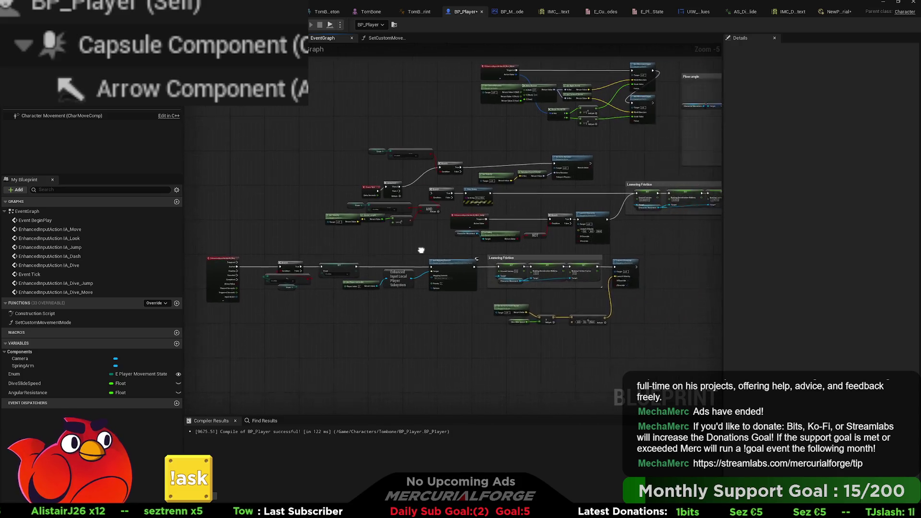
{"action": "left_click_drag", "start_coordinate": [451, 255], "coordinate": [220, 239]}
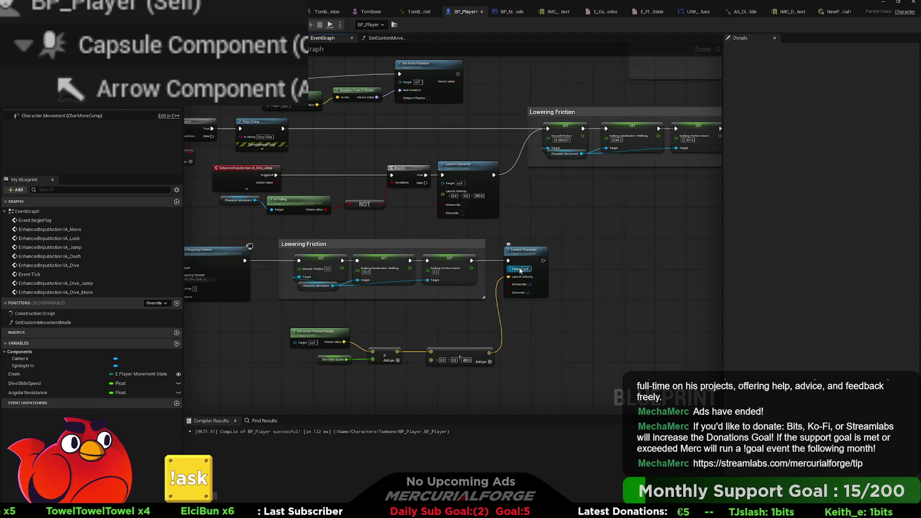
{"action": "scroll", "coordinate": [414, 287], "scroll_direction": "up", "scroll_amount": 2}
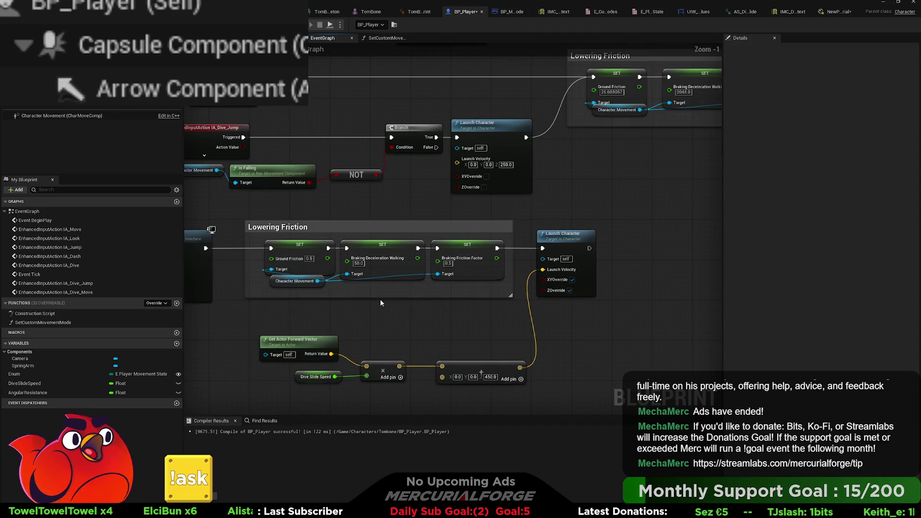
{"action": "left_click", "coordinate": [358, 263]}
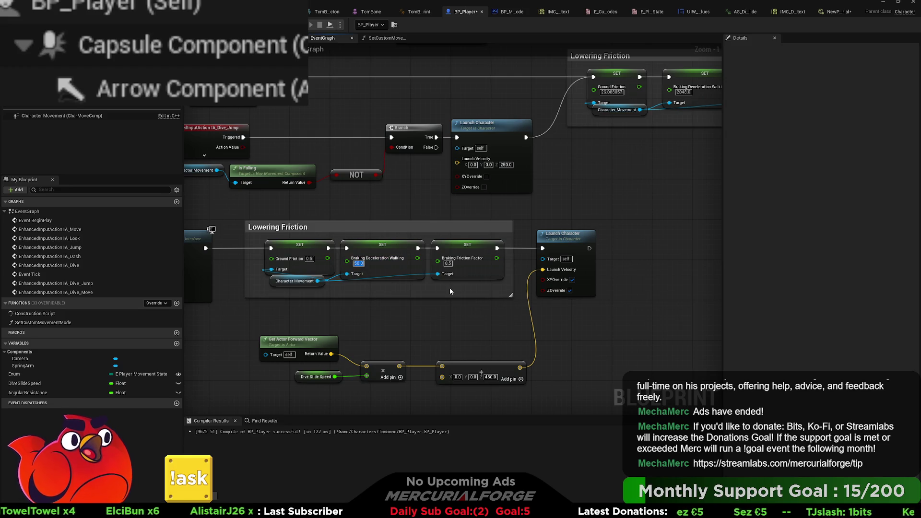
{"action": "type", "text": "250.0"}
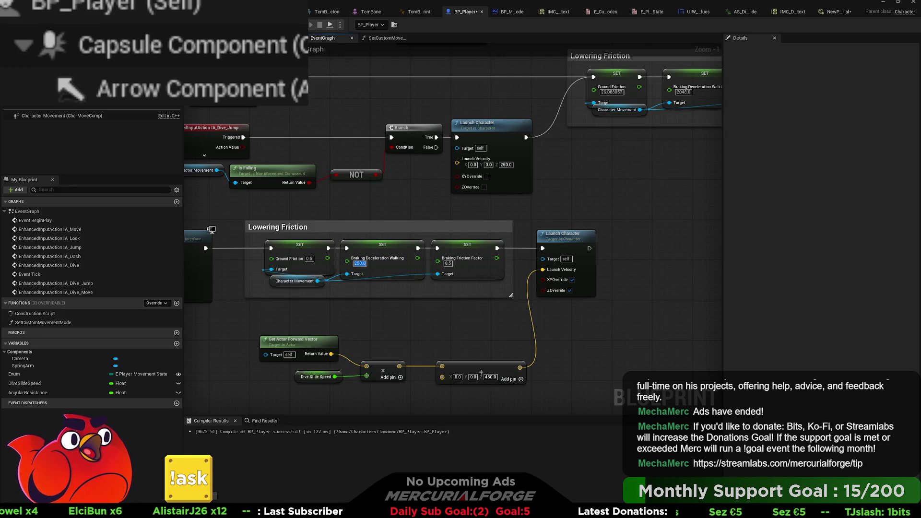
{"action": "key", "text": "alt+p"}
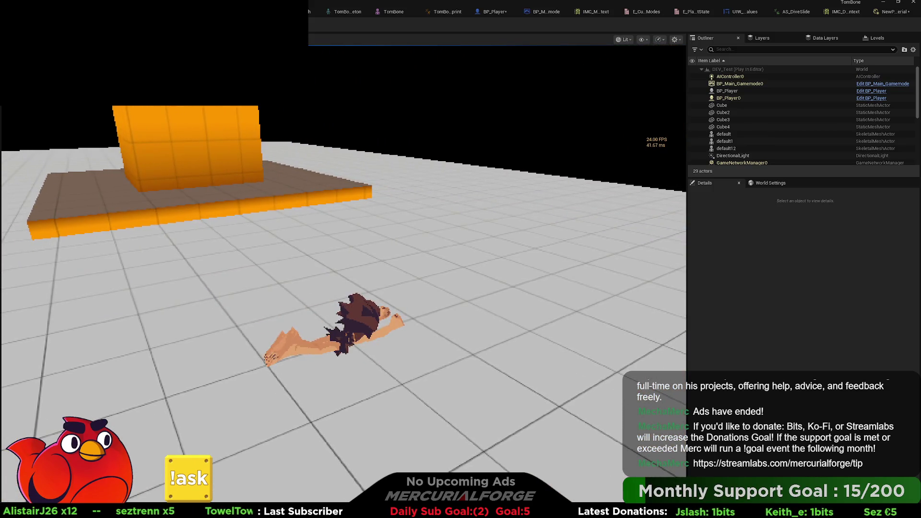
Stop the stronger-braking playtest and go back to the BP_Player event graph.
{"action": "key", "text": "Escape"}
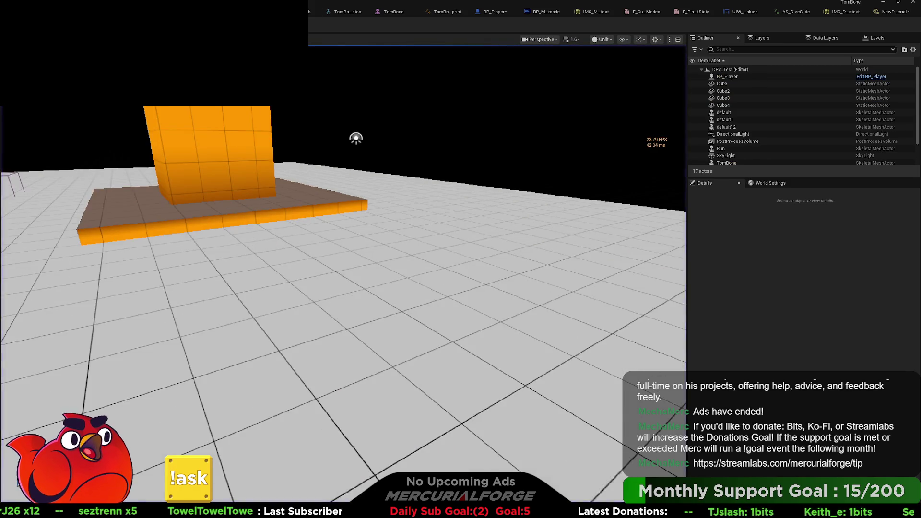
{"action": "left_click", "coordinate": [492, 11]}
Pan to the Event Tick nodes and connect Sequence Then 1 to the lower Branch's exec input.
{"action": "mouse_move", "coordinate": [448, 299]}
{"action": "left_mouse_down"}
{"action": "mouse_move", "coordinate": [645, 293]}
{"action": "mouse_move", "coordinate": [684, 404]}
{"action": "left_mouse_up"}
{"action": "left_click_drag", "start_coordinate": [452, 209], "coordinate": [572, 218]}
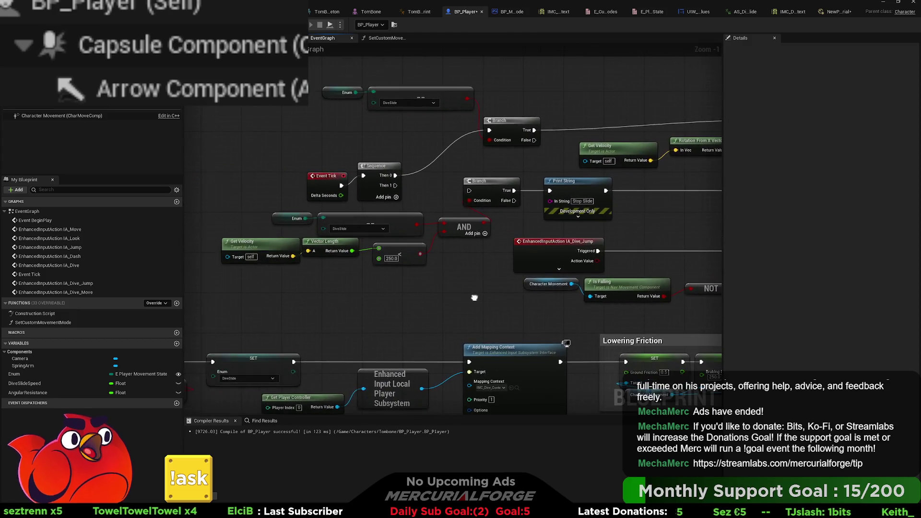
{"action": "left_click_drag", "start_coordinate": [392, 186], "coordinate": [470, 191]}
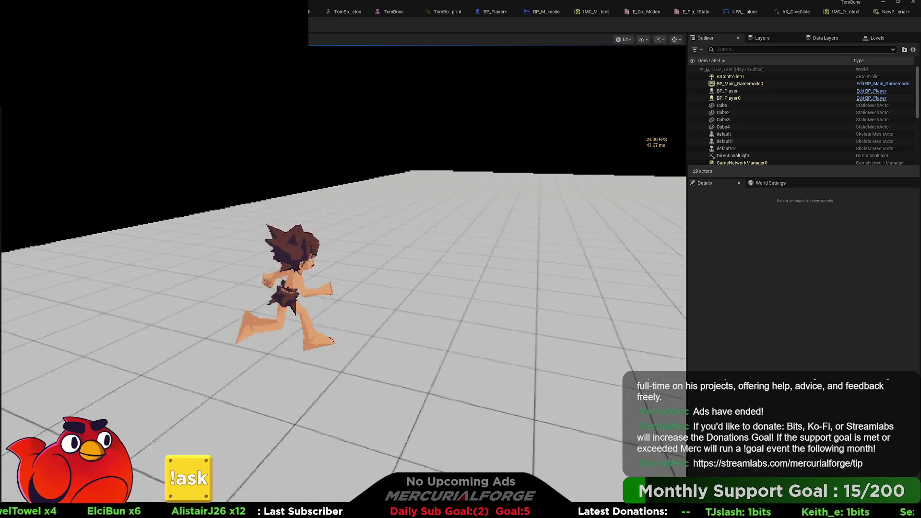
Run and dive repeatedly with S and C around the orange block, then stop play.
{"action": "key", "text": "s"}
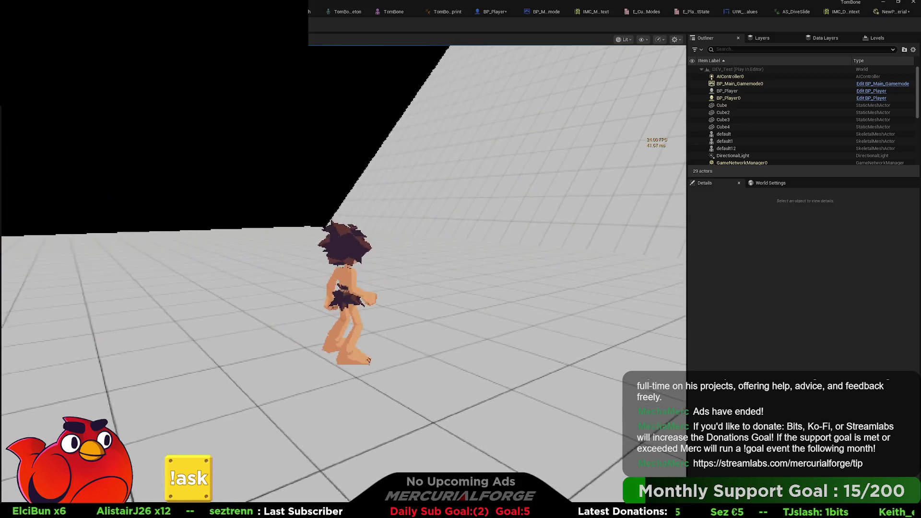
{"action": "key", "text": "s"}
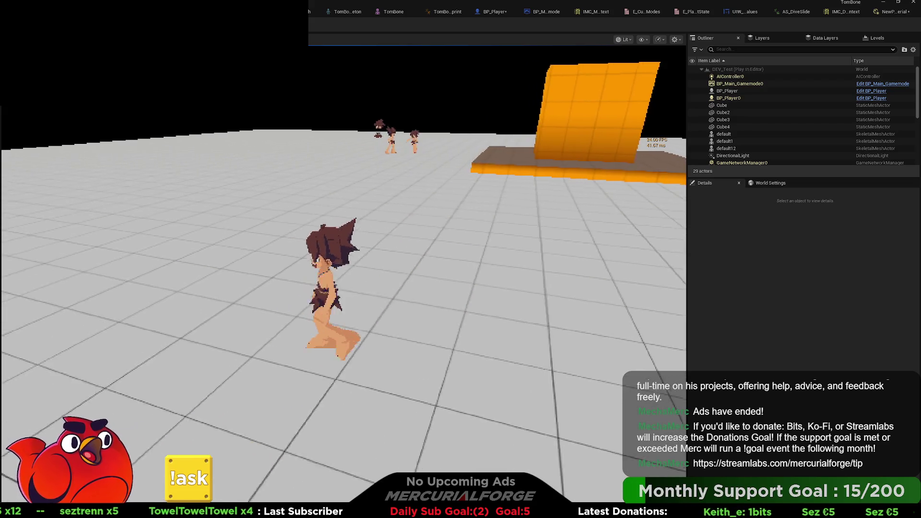
{"action": "key", "text": "s"}
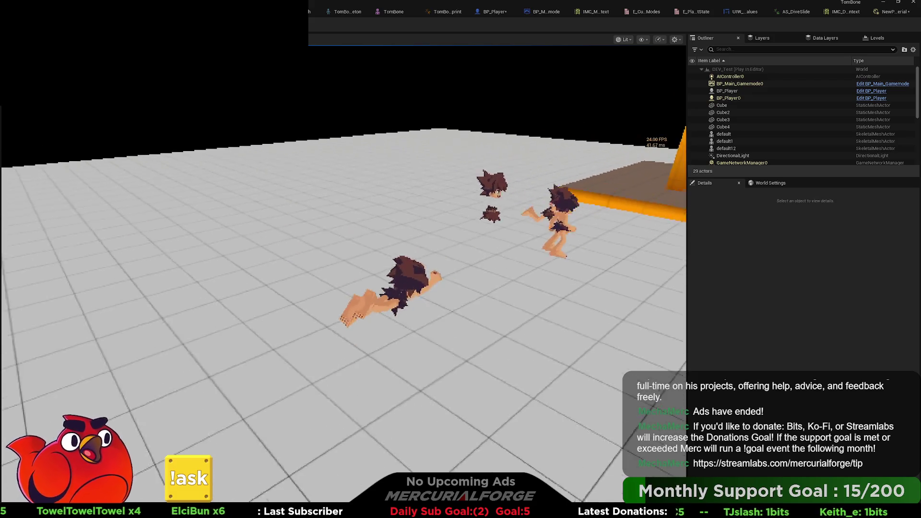
{"action": "key", "text": "w"}
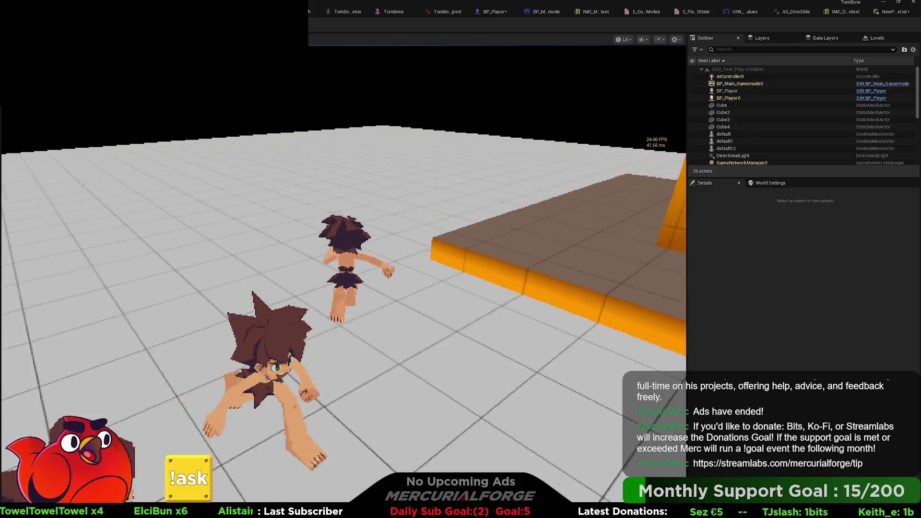
{"action": "key", "text": "c"}
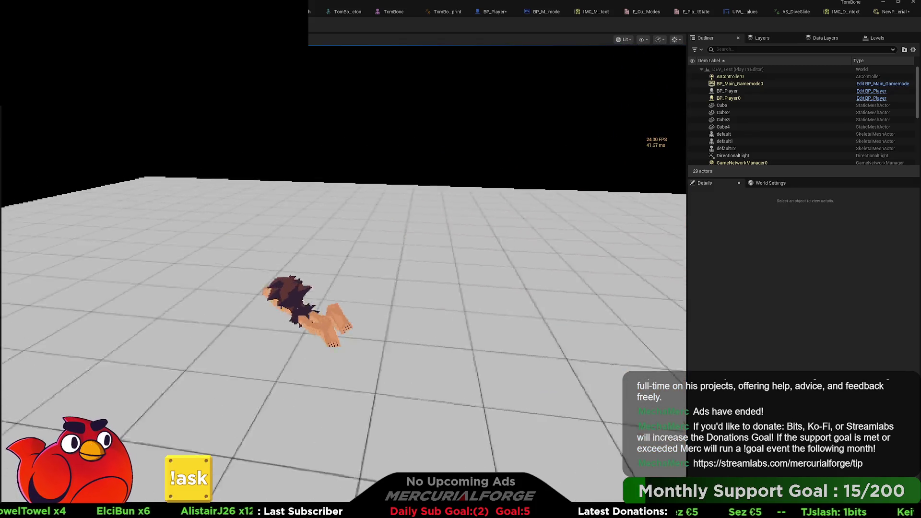
{"action": "key", "text": "c"}
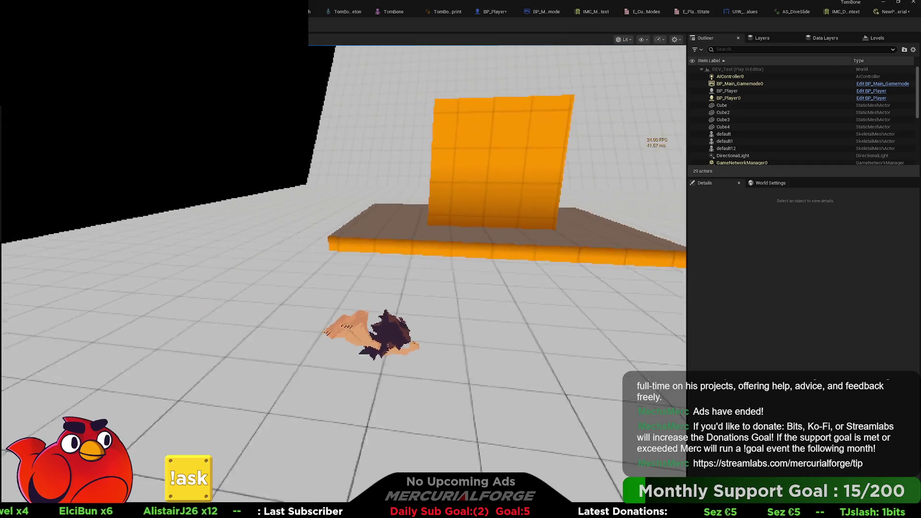
{"action": "key", "text": "c"}
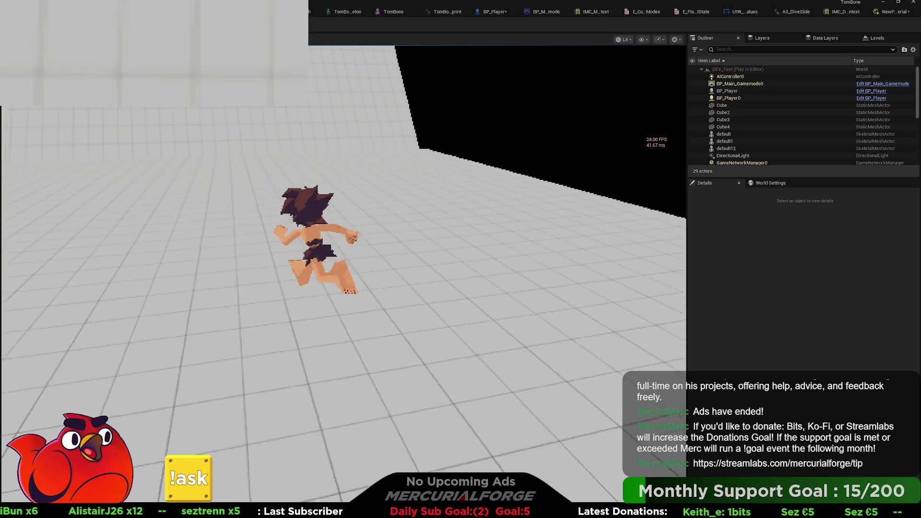
{"action": "key", "text": "c"}
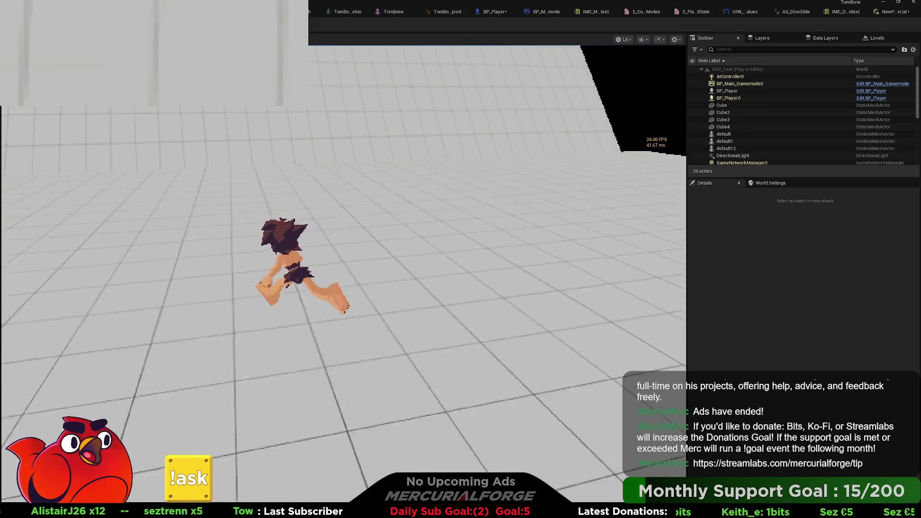
{"action": "key", "text": "c"}
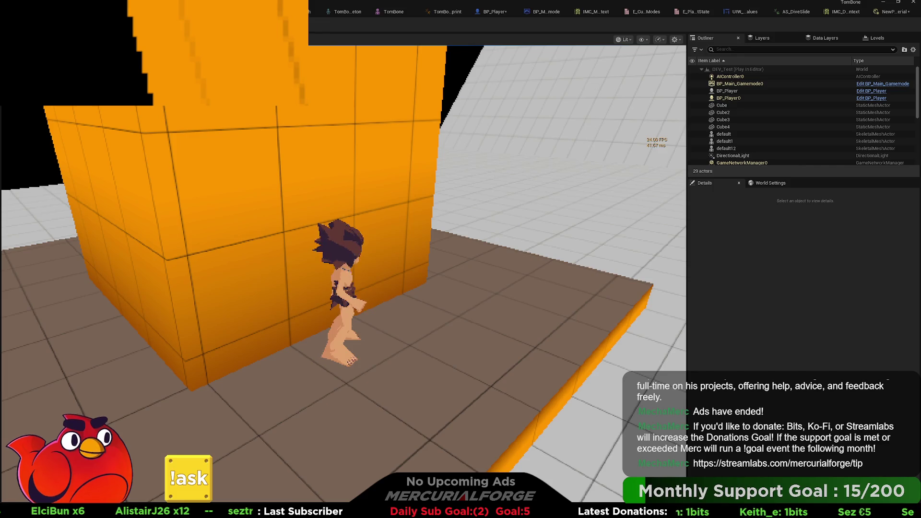
{"action": "key", "text": "Escape"}
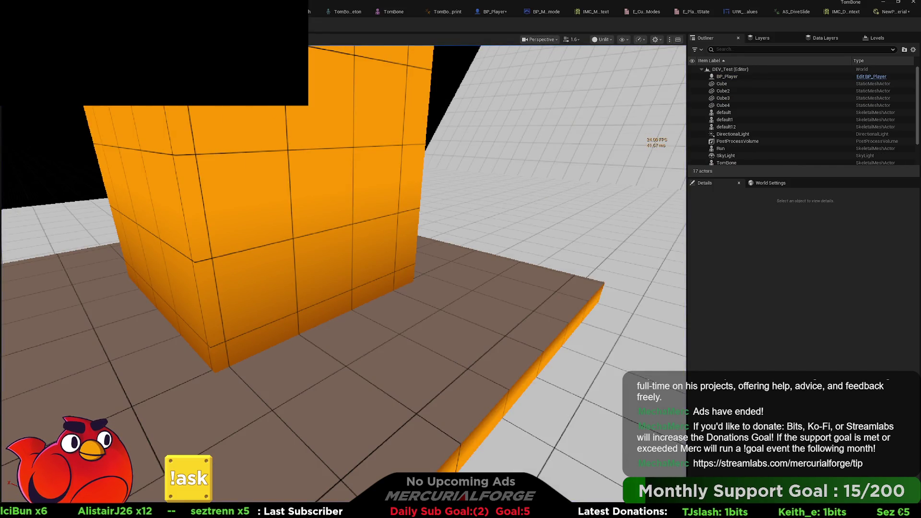
Inspect BP_Player's Event Tick Stop Slide branch, then return to DEV_Test and Play In Editor.
{"action": "left_click", "coordinate": [492, 12]}
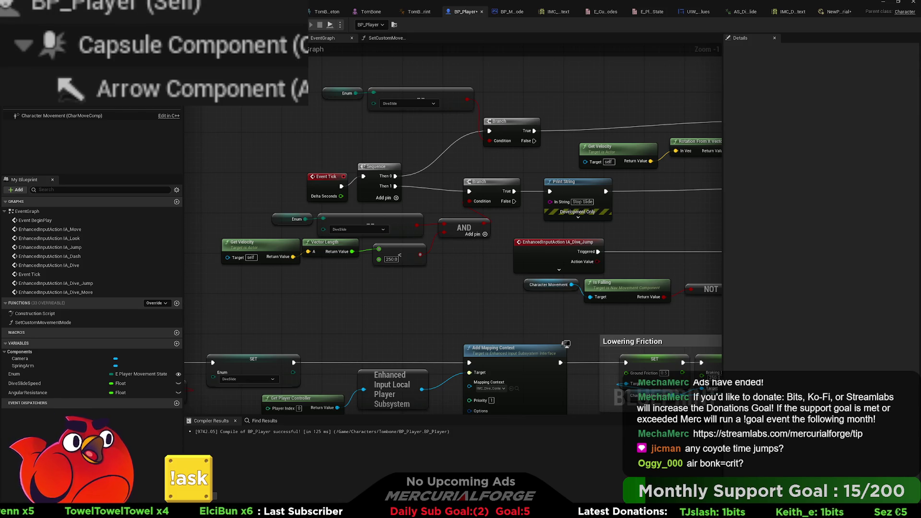
{"action": "key", "text": "alt+Tab"}
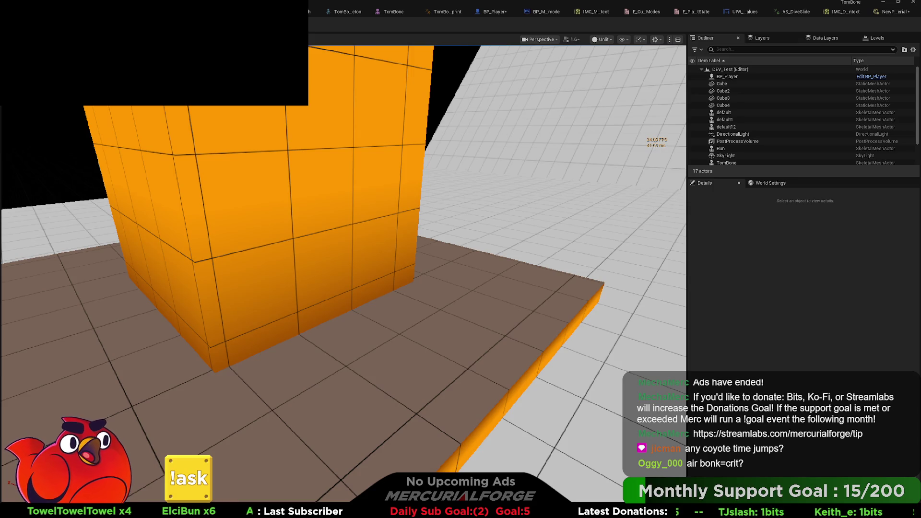
{"action": "key", "text": "alt+p"}
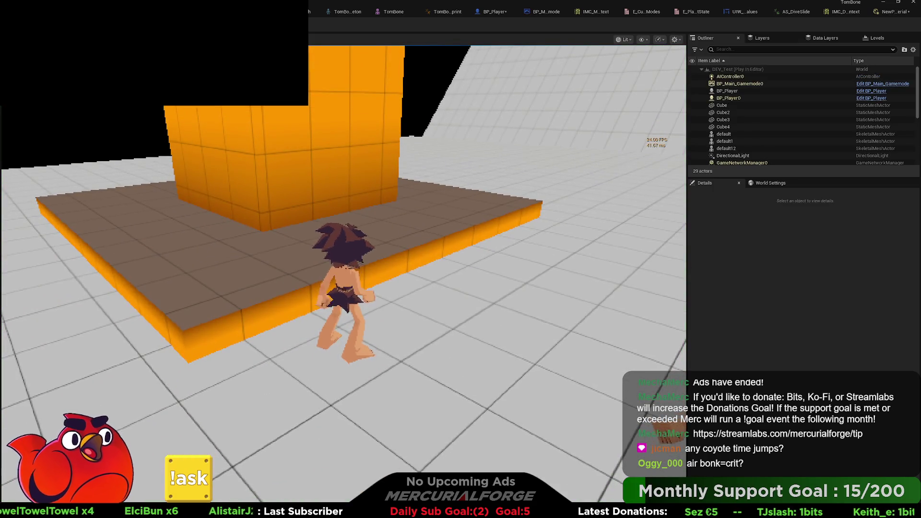
Playtest running, jumping and repeated dives over the orange block.
{"action": "key", "text": "a"}
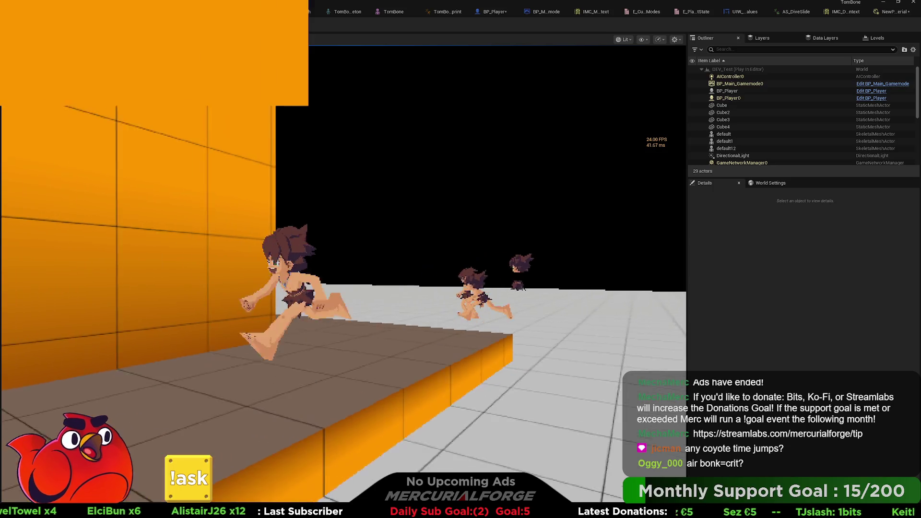
{"action": "key", "text": "space"}
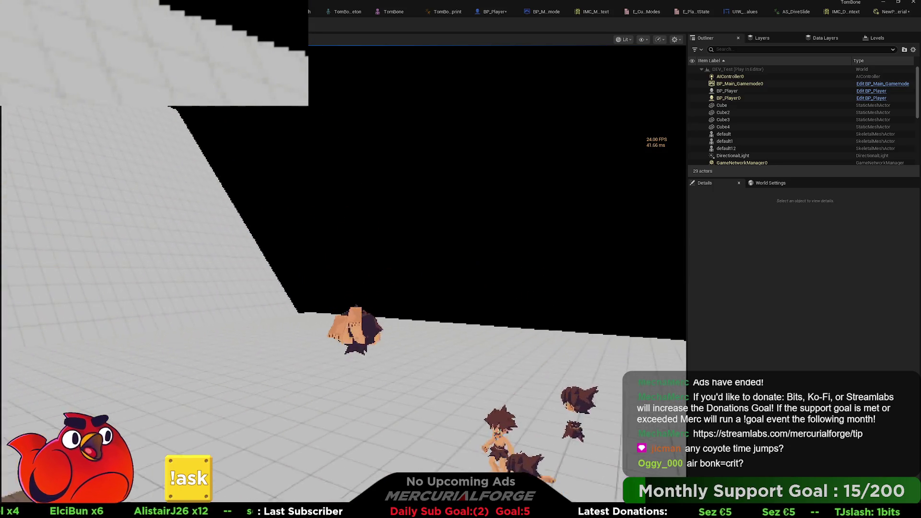
{"action": "key", "text": "w"}
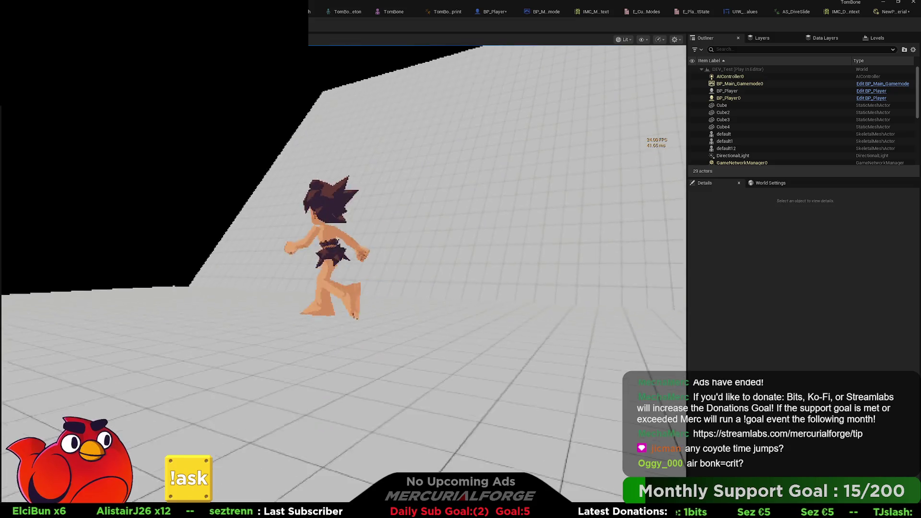
{"action": "key", "text": "shift"}
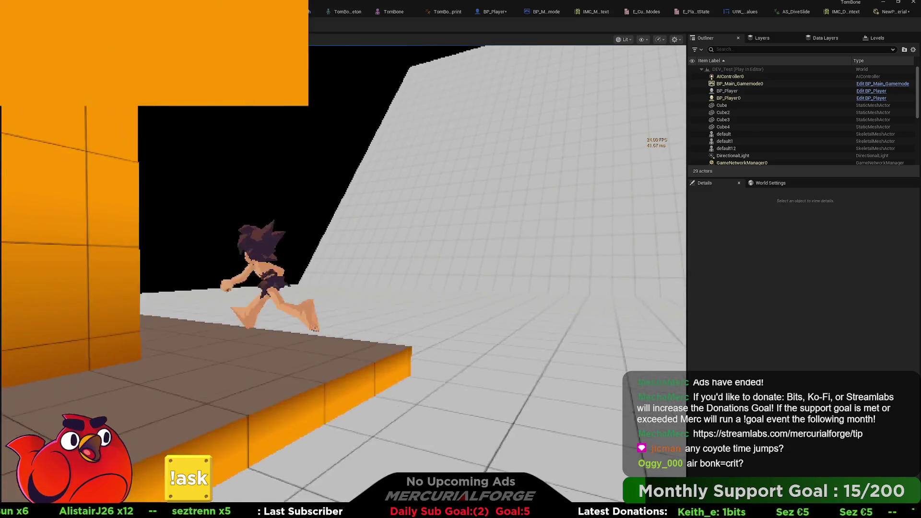
{"action": "key", "text": "space"}
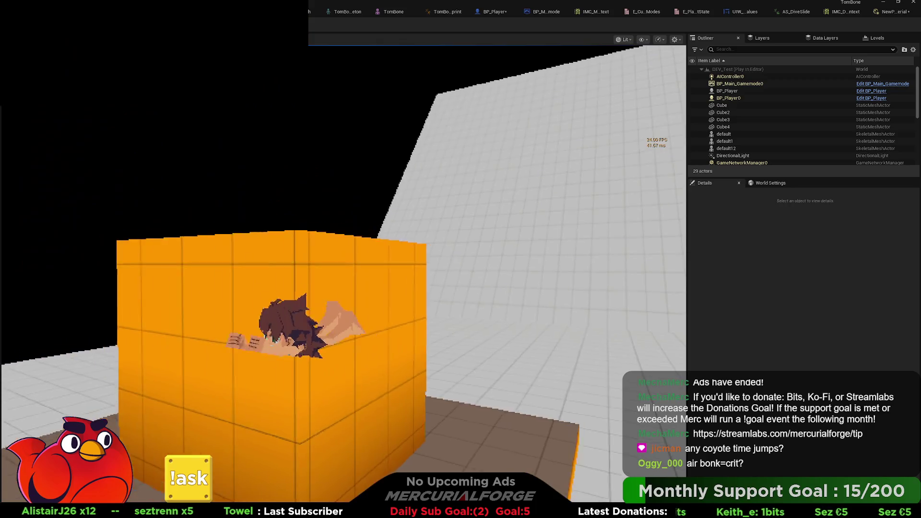
{"action": "key", "text": "space"}
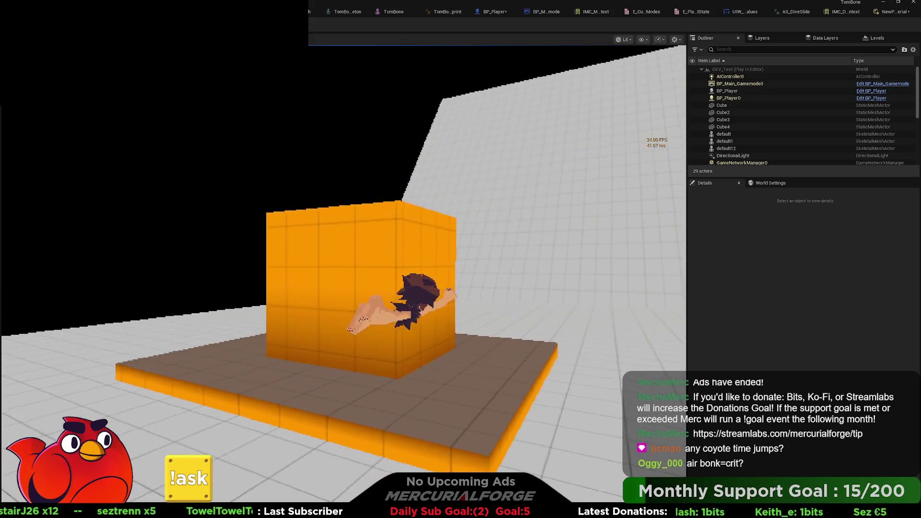
{"action": "key", "text": "w"}
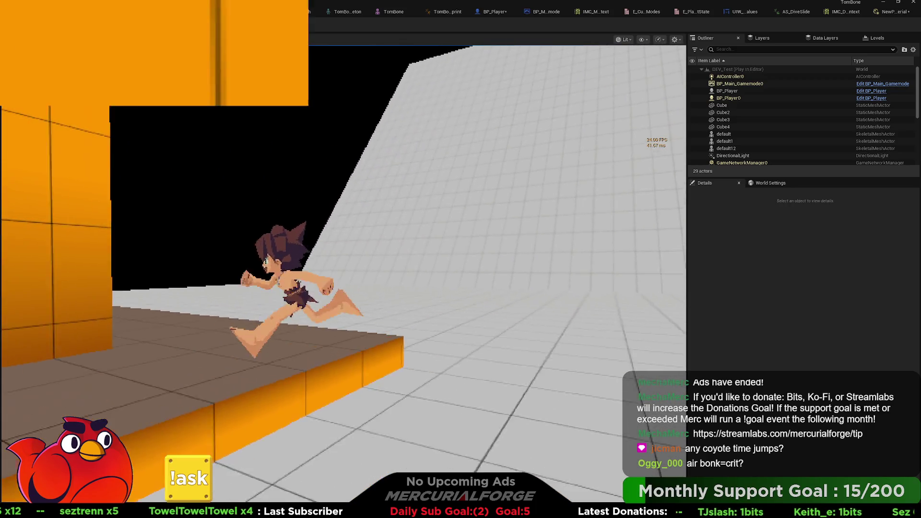
{"action": "key", "text": "space"}
Run along the brown platform and orange wall onto the grey floor, then stop playing.
{"action": "key", "text": "w"}
{"action": "key", "text": "w"}
{"action": "key", "text": "w"}
{"action": "key", "text": "w"}
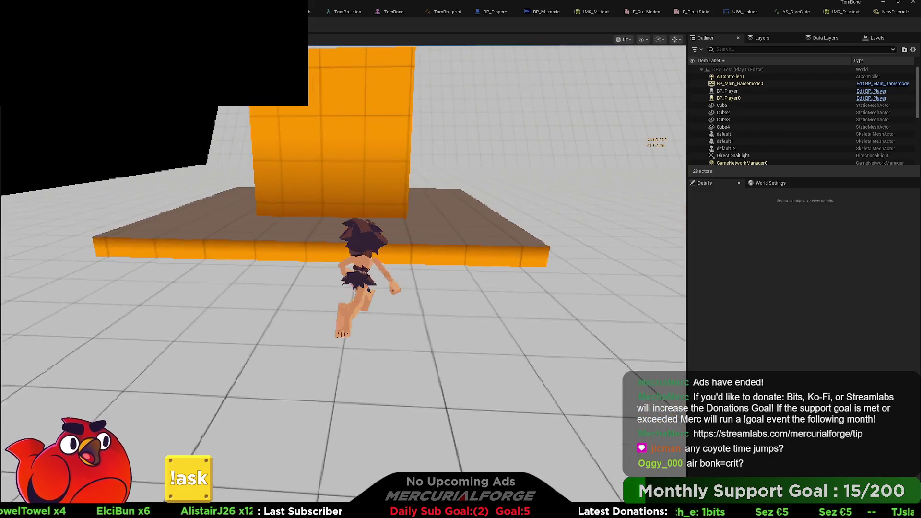
{"action": "key", "text": "w"}
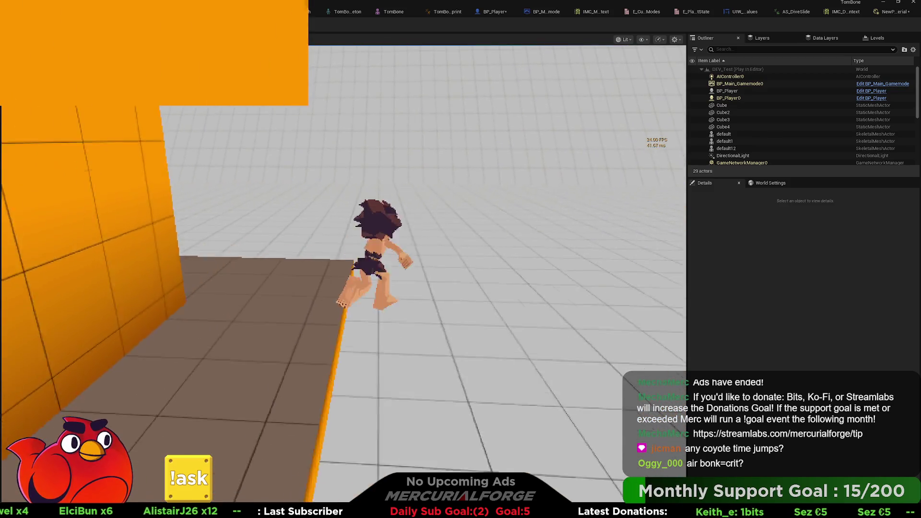
{"action": "key", "text": "w"}
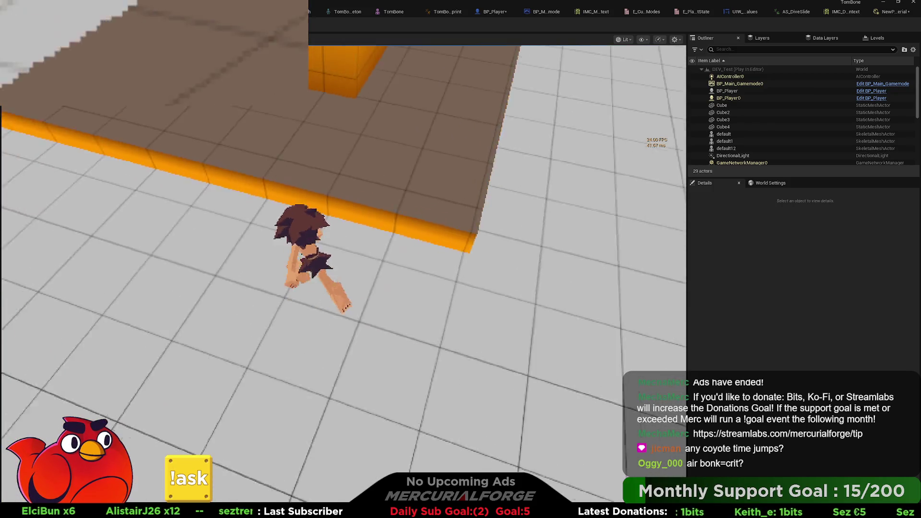
{"action": "key", "text": "w"}
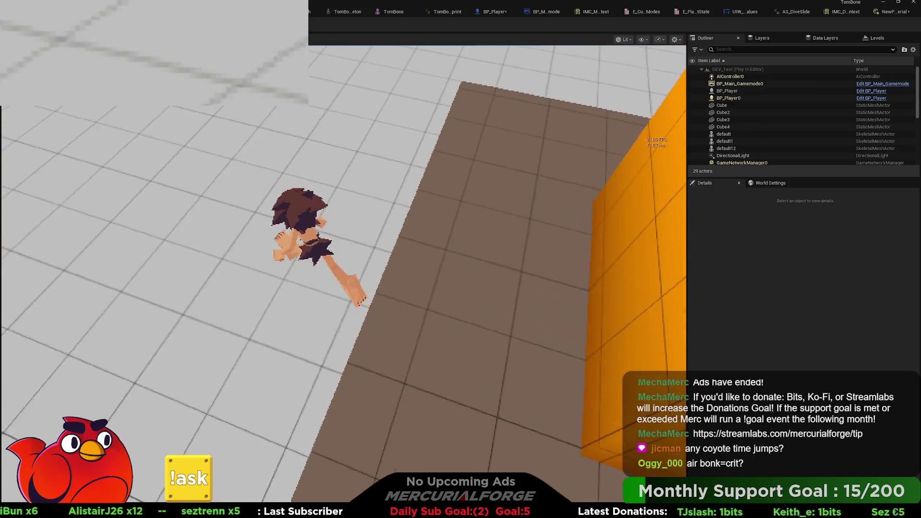
{"action": "key", "text": "w"}
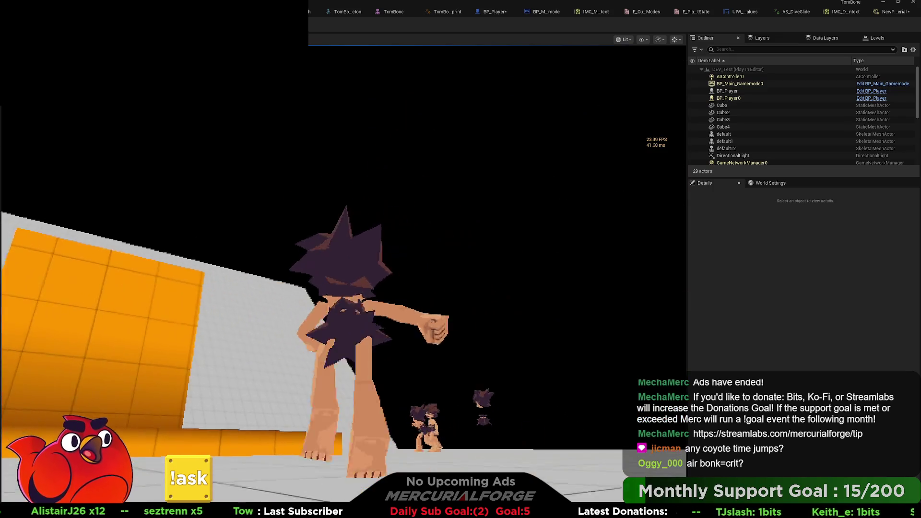
{"action": "key", "text": "w"}
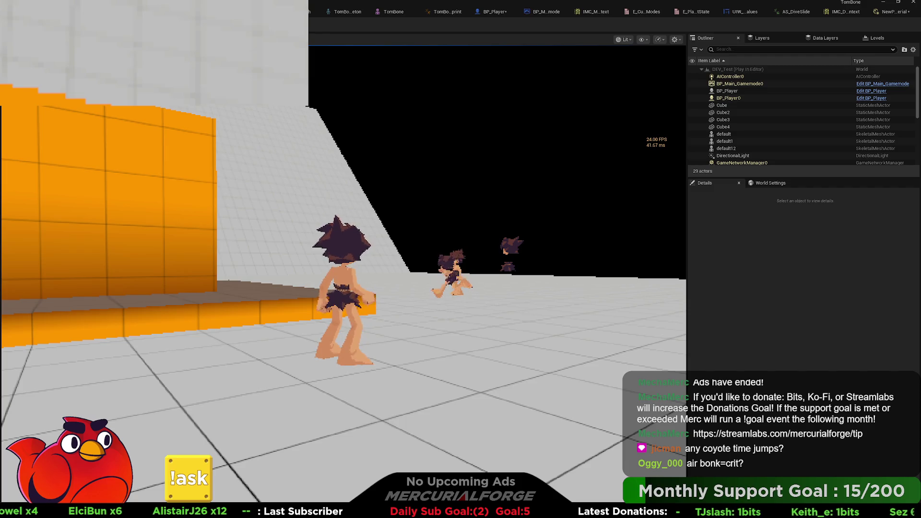
{"action": "key", "text": "Escape"}
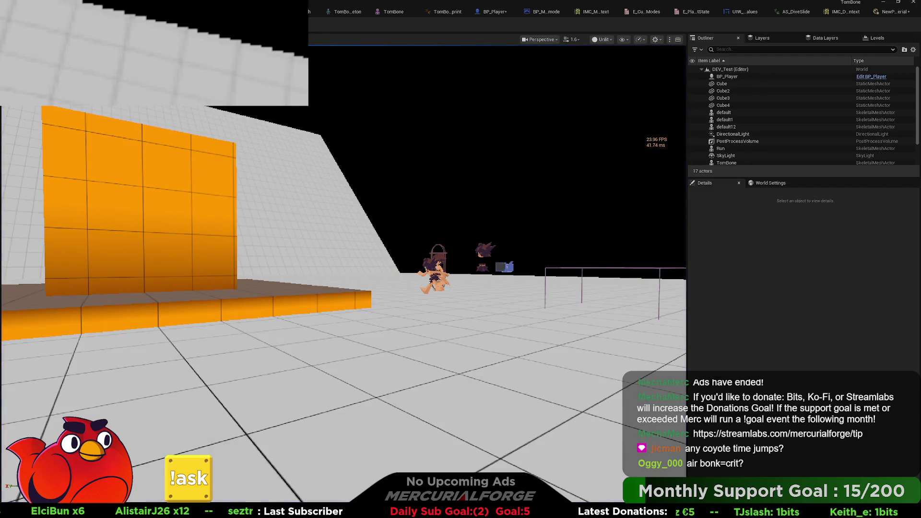
In BP_Player's event graph, find and select the Set Velocity, Rotation From X Vector and Set Actor Rotation nodes.
{"action": "left_click", "coordinate": [499, 13]}
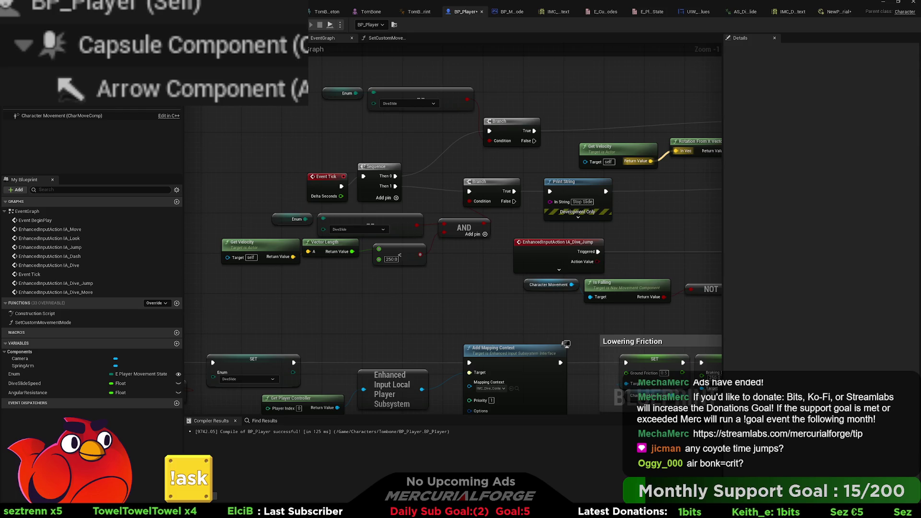
{"action": "scroll", "coordinate": [453, 192], "scroll_direction": "down", "scroll_amount": 2}
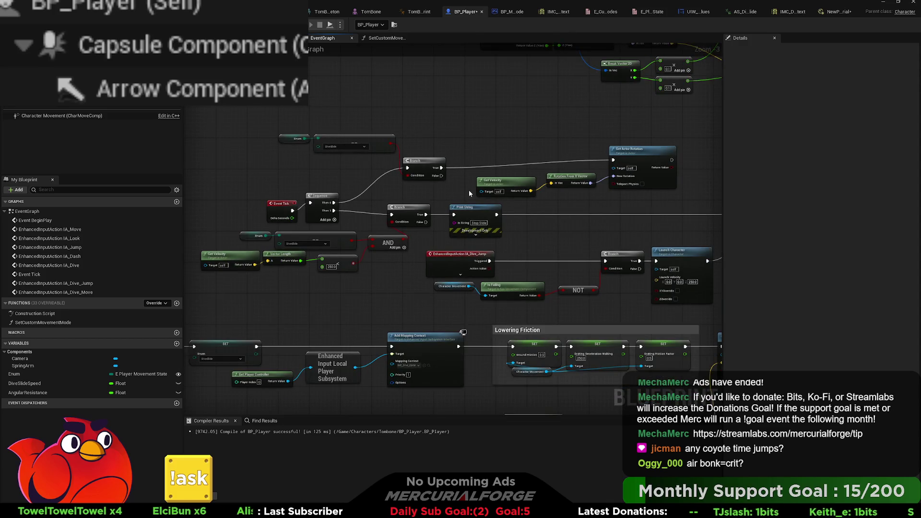
{"action": "left_click_drag", "start_coordinate": [552, 131], "coordinate": [262, 146]}
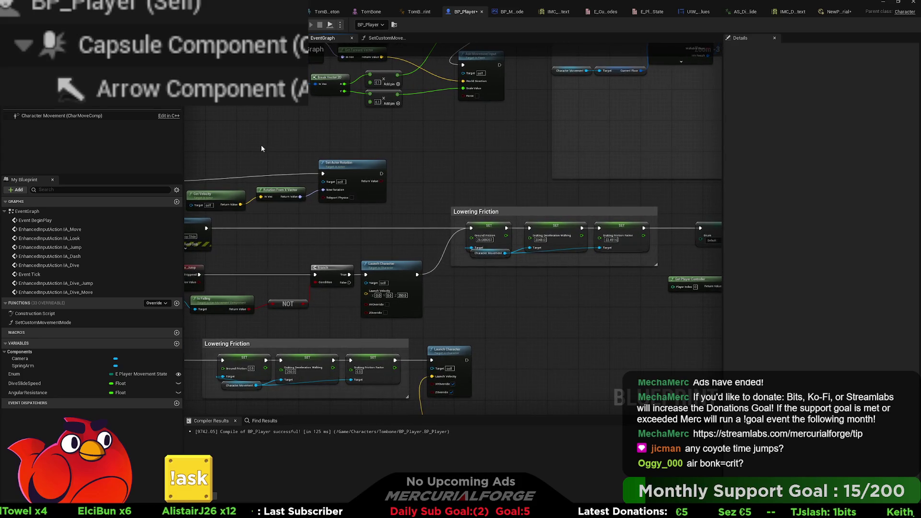
{"action": "scroll", "coordinate": [466, 151], "scroll_direction": "down", "scroll_amount": 3}
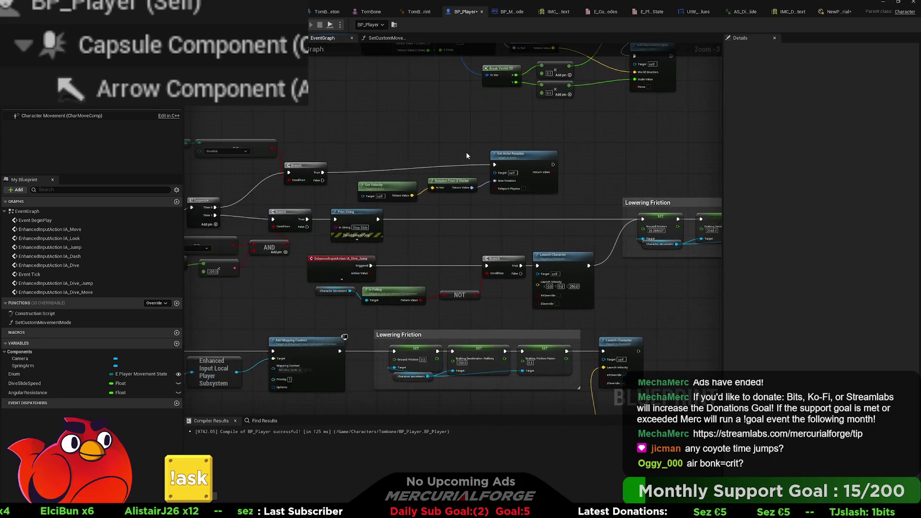
{"action": "scroll", "coordinate": [549, 209], "scroll_direction": "up", "scroll_amount": 2}
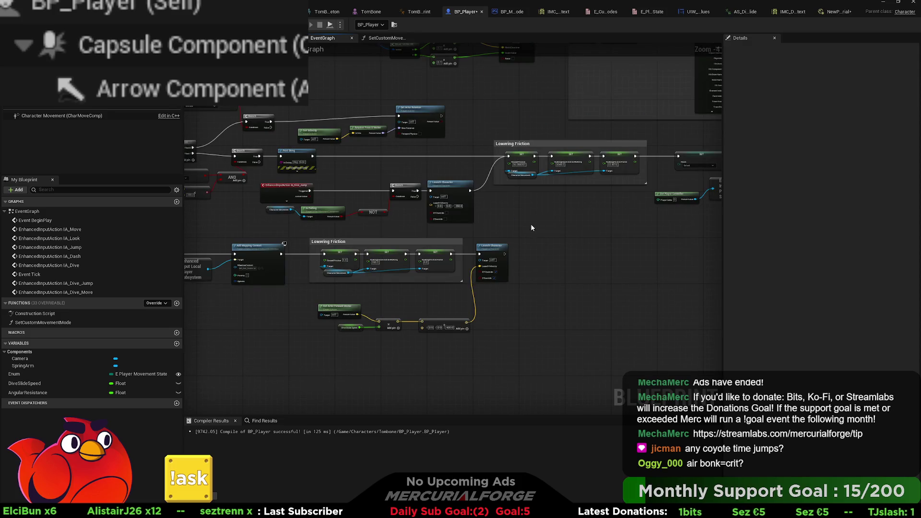
{"action": "left_click_drag", "start_coordinate": [359, 183], "coordinate": [523, 285]}
{"action": "mouse_move", "coordinate": [525, 231]}
{"action": "left_mouse_down"}
{"action": "mouse_move", "coordinate": [458, 247]}
{"action": "mouse_move", "coordinate": [477, 238]}
{"action": "mouse_move", "coordinate": [469, 241]}
{"action": "left_mouse_up"}
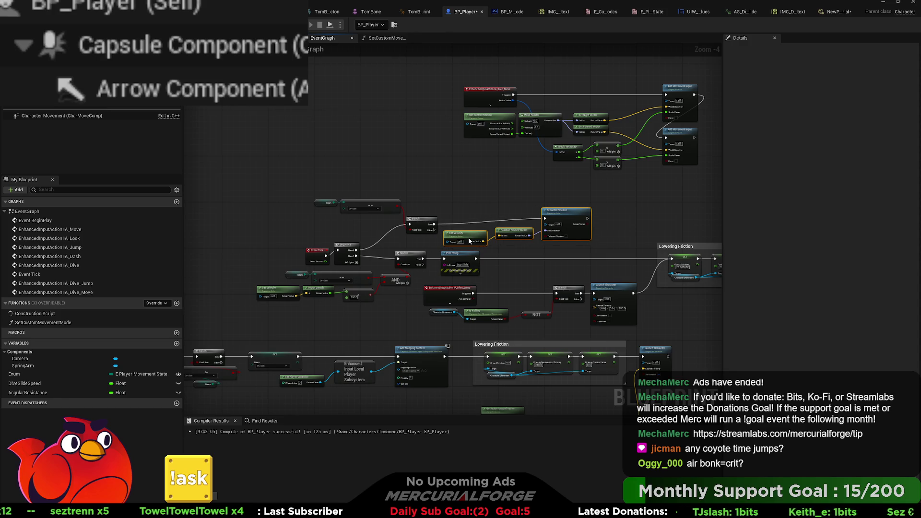
{"action": "mouse_move", "coordinate": [359, 245]}
{"action": "left_mouse_down"}
{"action": "mouse_move", "coordinate": [346, 231]}
{"action": "mouse_move", "coordinate": [345, 250]}
{"action": "mouse_move", "coordinate": [319, 135]}
{"action": "left_mouse_up"}
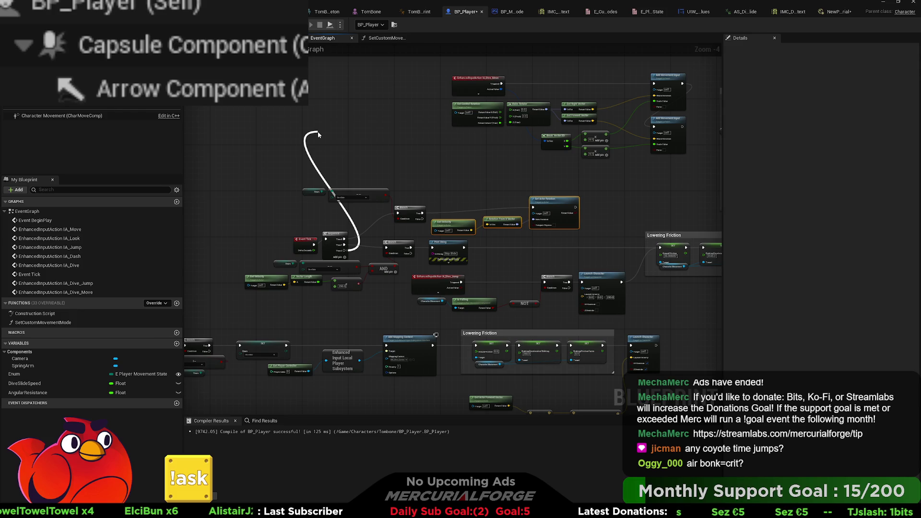
Pull a wire from the Sequence's Then 2 output and bring the slide Branch area into view.
{"action": "left_click_drag", "start_coordinate": [318, 135], "coordinate": [323, 130]}
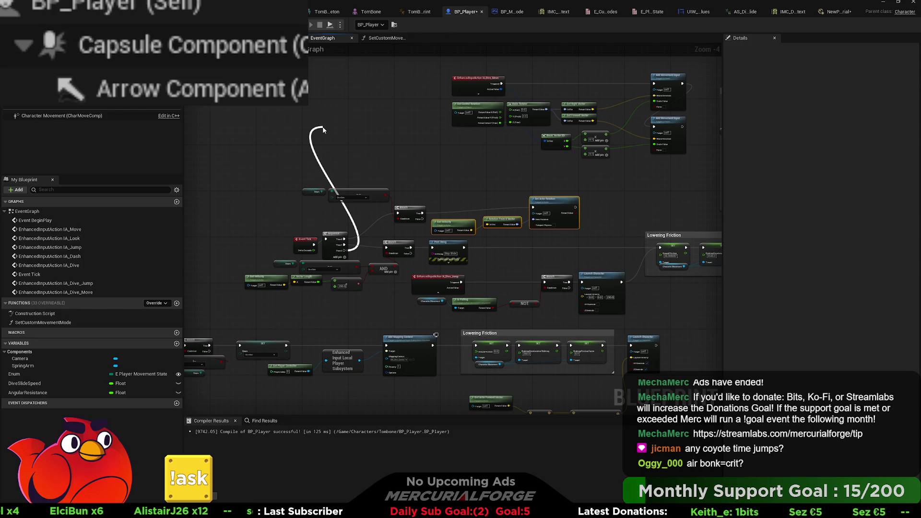
{"action": "mouse_move", "coordinate": [324, 129]}
{"action": "left_mouse_down"}
{"action": "mouse_move", "coordinate": [329, 136]}
{"action": "mouse_move", "coordinate": [355, 122]}
{"action": "left_mouse_up"}
{"action": "scroll", "coordinate": [339, 164], "scroll_direction": "up", "scroll_amount": 2}
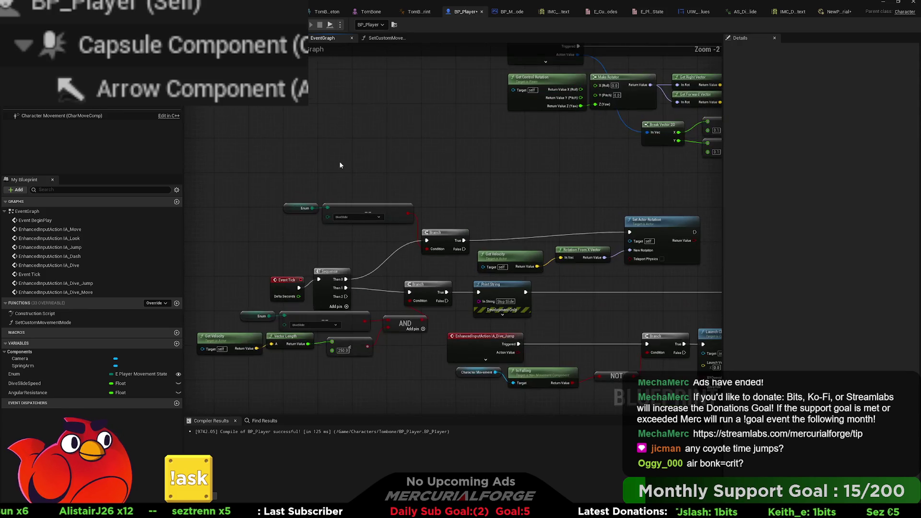
{"action": "mouse_move", "coordinate": [457, 225]}
{"action": "left_mouse_down"}
{"action": "mouse_move", "coordinate": [448, 232]}
{"action": "mouse_move", "coordinate": [476, 175]}
{"action": "left_mouse_up"}
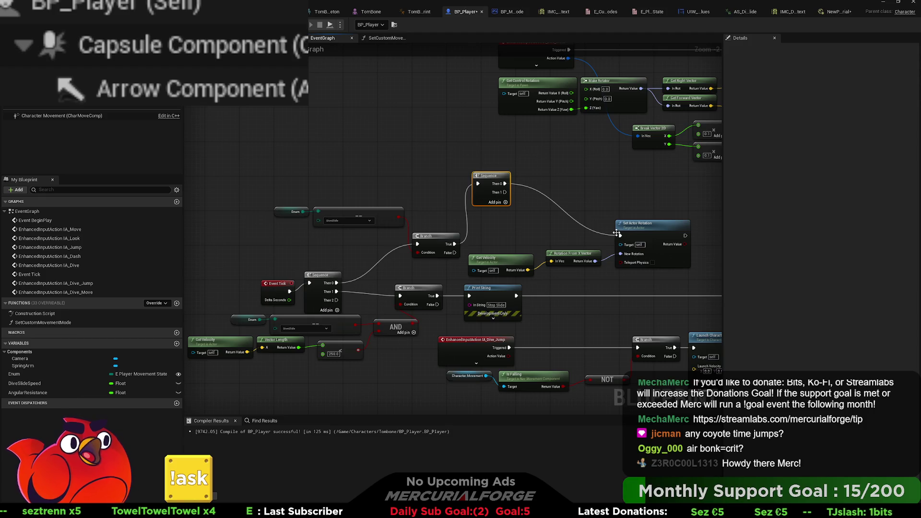
Rewire Set Actor Rotation to Sequence Then 1, and remove a temporary Character Movement getter.
{"action": "mouse_move", "coordinate": [510, 197]}
{"action": "left_mouse_down"}
{"action": "mouse_move", "coordinate": [315, 162]}
{"action": "mouse_move", "coordinate": [237, 173]}
{"action": "left_mouse_up"}
{"action": "left_click_drag", "start_coordinate": [315, 187], "coordinate": [350, 219]}
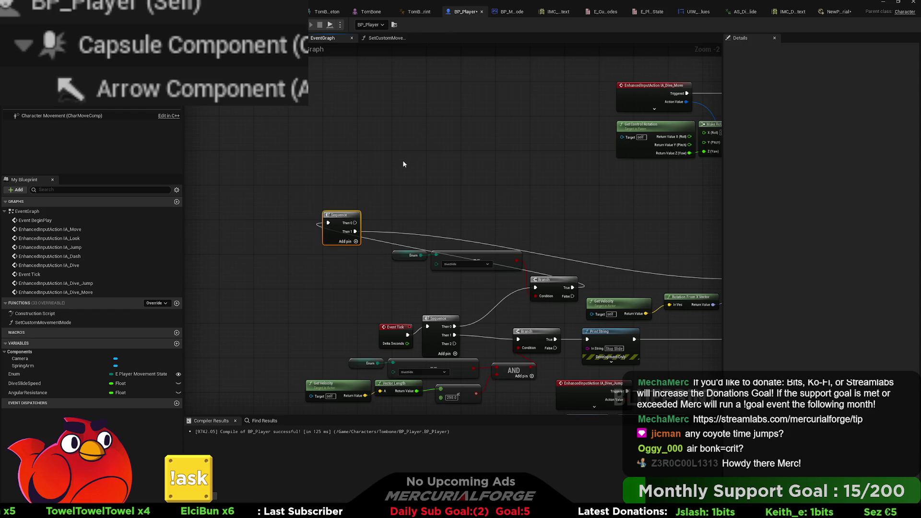
{"action": "mouse_move", "coordinate": [62, 116]}
{"action": "left_mouse_down"}
{"action": "mouse_move", "coordinate": [379, 140]}
{"action": "mouse_move", "coordinate": [452, 168]}
{"action": "left_mouse_up"}
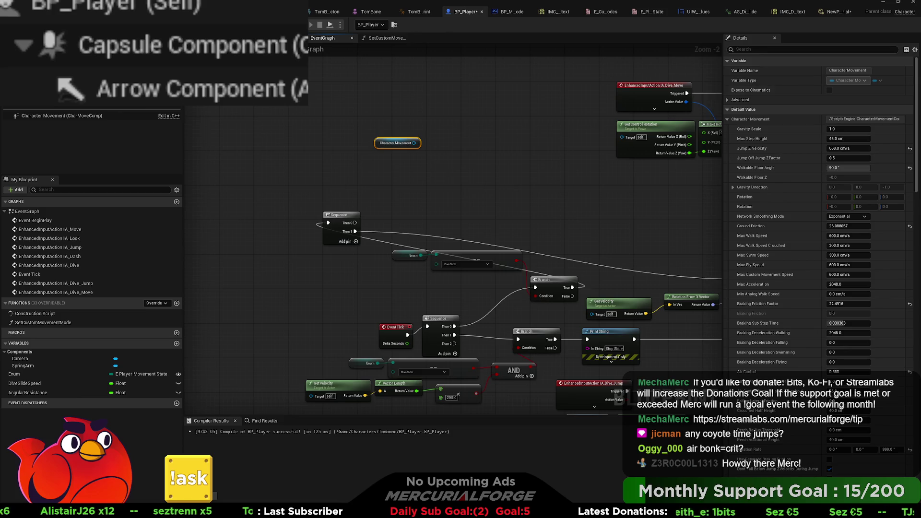
{"action": "mouse_move", "coordinate": [413, 143]}
{"action": "left_mouse_down"}
{"action": "mouse_move", "coordinate": [472, 176]}
{"action": "mouse_move", "coordinate": [462, 134]}
{"action": "left_mouse_up"}
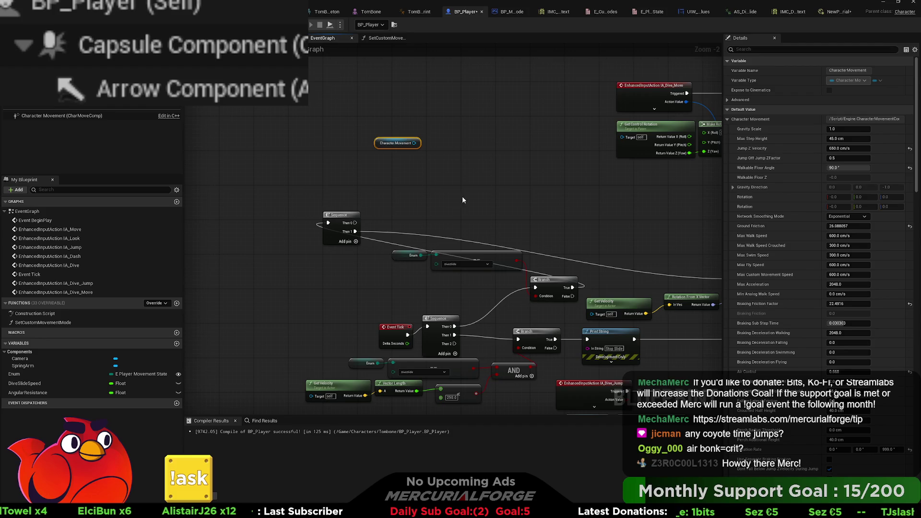
{"action": "key", "text": "Delete"}
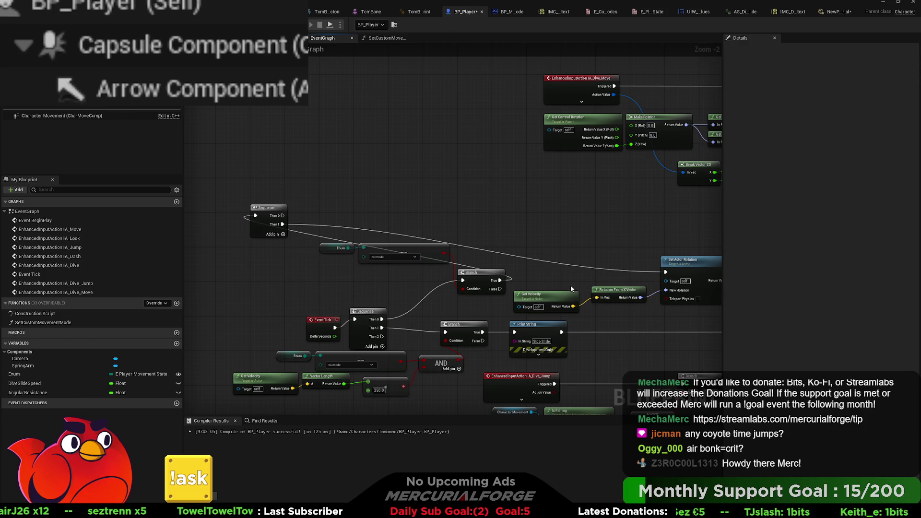
Duplicate Get Velocity, promote its Return Value to a variable, and drive the SET from Sequence Then 0.
{"action": "left_click", "coordinate": [552, 295]}
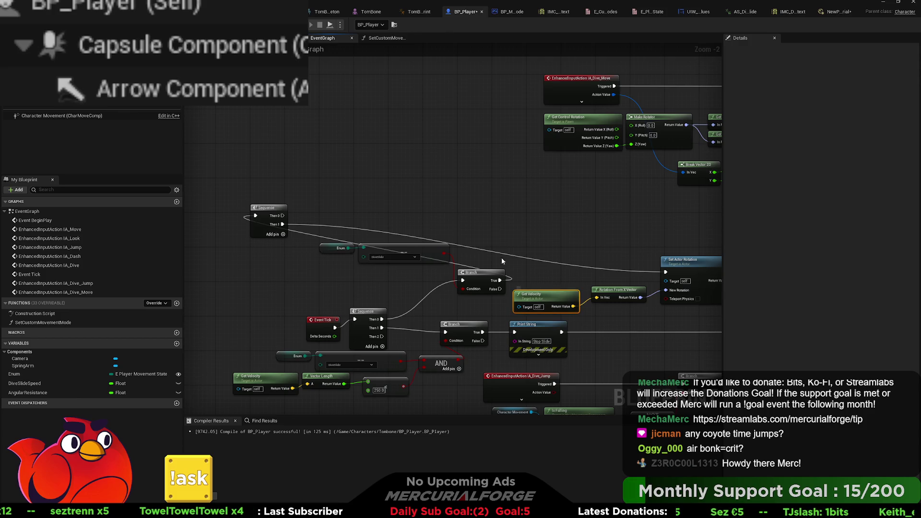
{"action": "key", "text": "ctrl+c"}
{"action": "key", "text": "ctrl+v"}
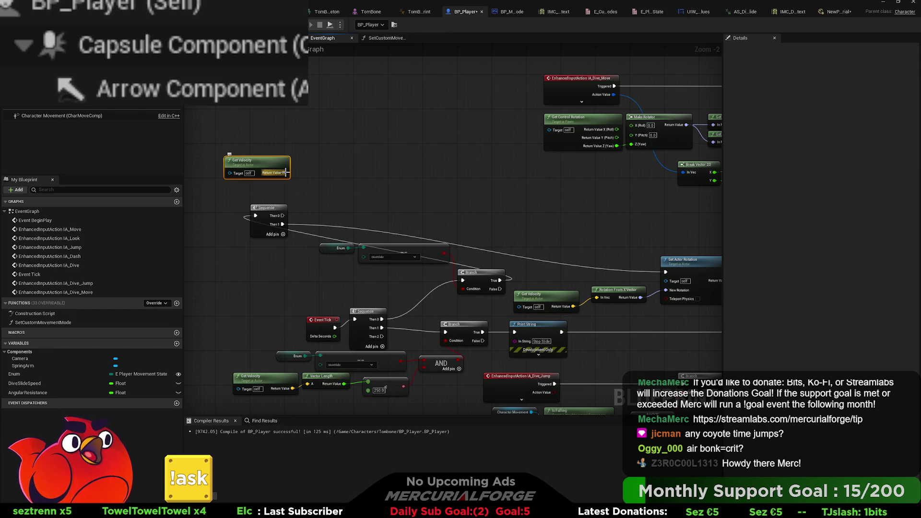
{"action": "left_click_drag", "start_coordinate": [285, 172], "coordinate": [337, 167]}
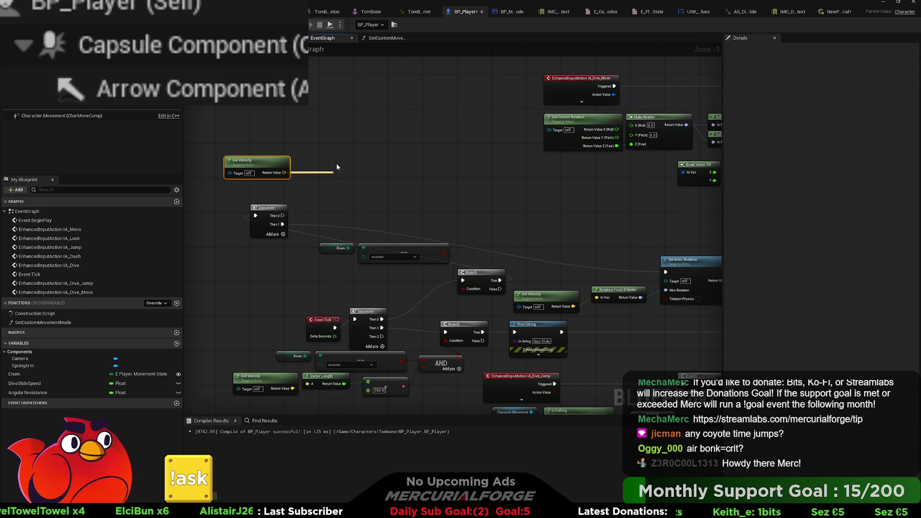
{"action": "left_click", "coordinate": [353, 214]}
{"action": "left_click_drag", "start_coordinate": [283, 216], "coordinate": [339, 180]}
{"action": "left_click_drag", "start_coordinate": [276, 166], "coordinate": [277, 181]}
Rename NewVar to 'Previous Velocity' and move the velocity-storing nodes aside.
{"action": "scroll", "coordinate": [310, 212], "scroll_direction": "up", "scroll_amount": 2}
{"action": "mouse_move", "coordinate": [310, 213]}
{"action": "left_mouse_down"}
{"action": "mouse_move", "coordinate": [339, 210]}
{"action": "mouse_move", "coordinate": [377, 230]}
{"action": "mouse_move", "coordinate": [361, 235]}
{"action": "left_mouse_up"}
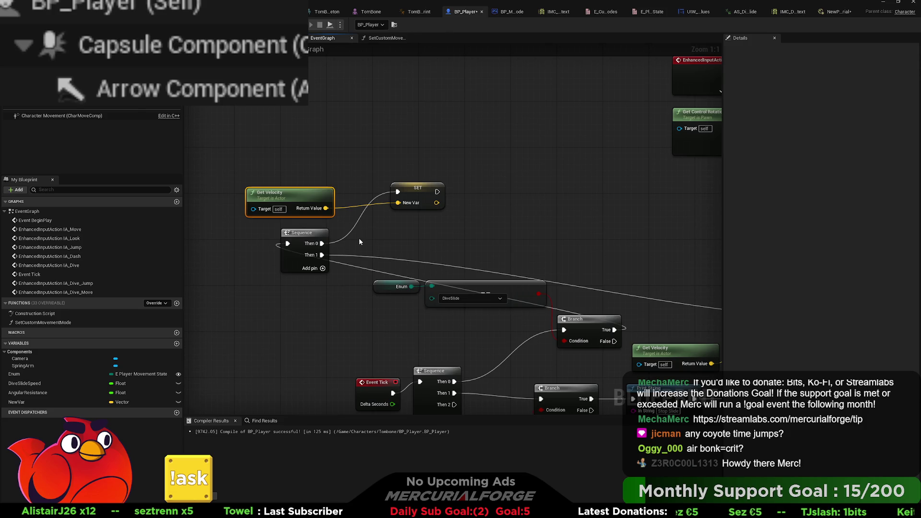
{"action": "left_click_drag", "start_coordinate": [422, 222], "coordinate": [315, 193]}
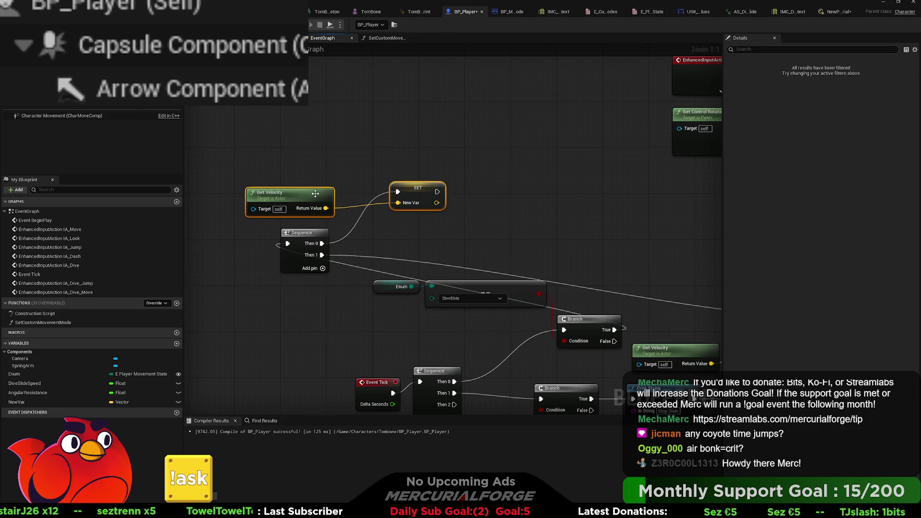
{"action": "left_click", "coordinate": [423, 195]}
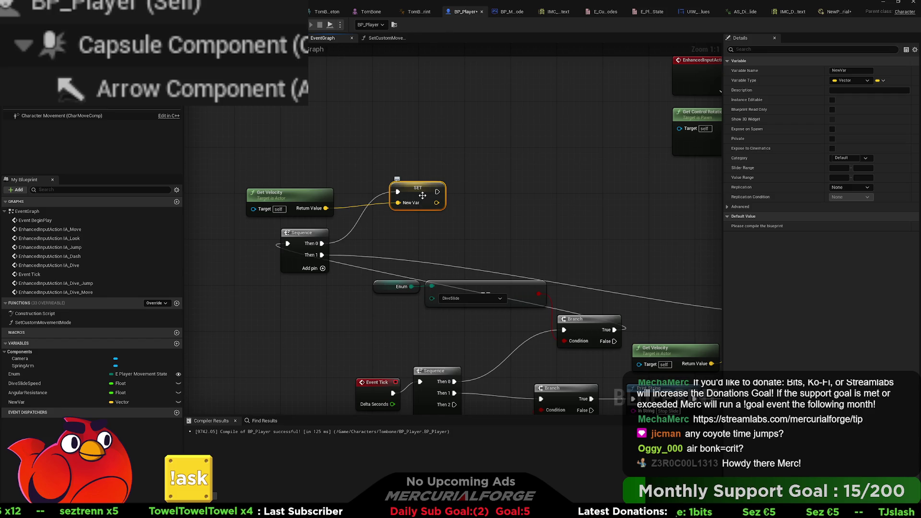
{"action": "double_click", "coordinate": [44, 402]}
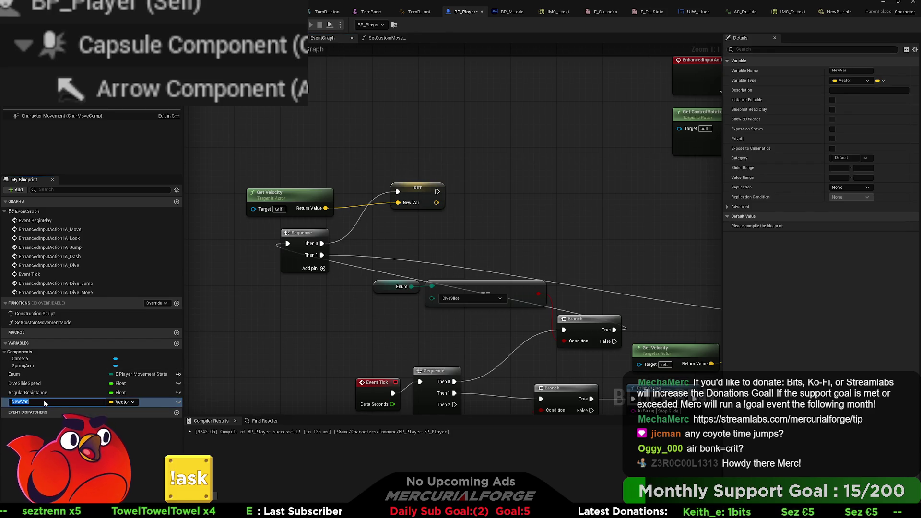
{"action": "type", "text": "Previou"}
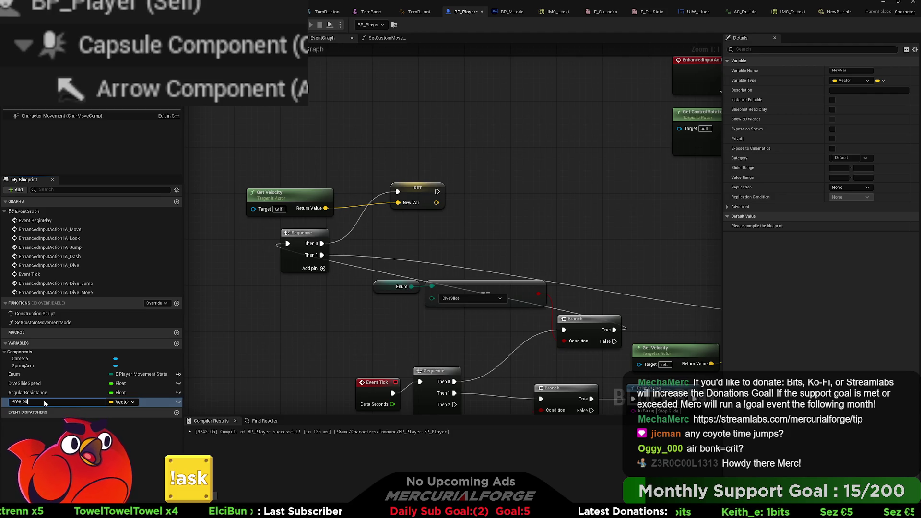
{"action": "type", "text": "s Velocity"}
{"action": "key", "text": "Return"}
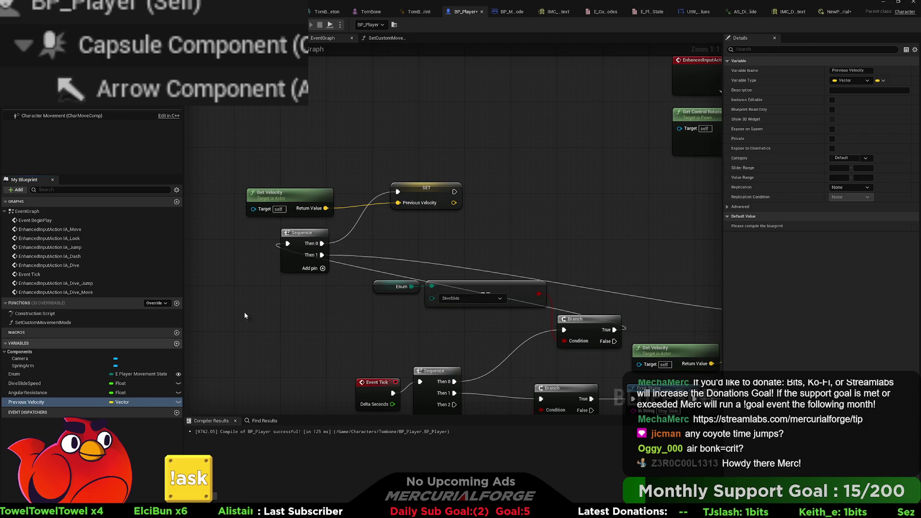
{"action": "left_click_drag", "start_coordinate": [473, 176], "coordinate": [242, 223]}
{"action": "left_click_drag", "start_coordinate": [286, 192], "coordinate": [540, 190]}
{"action": "mouse_move", "coordinate": [391, 194]}
{"action": "left_mouse_down"}
{"action": "mouse_move", "coordinate": [528, 206]}
{"action": "mouse_move", "coordinate": [563, 235]}
{"action": "mouse_move", "coordinate": [546, 205]}
{"action": "mouse_move", "coordinate": [418, 222]}
{"action": "mouse_move", "coordinate": [517, 240]}
{"action": "left_mouse_up"}
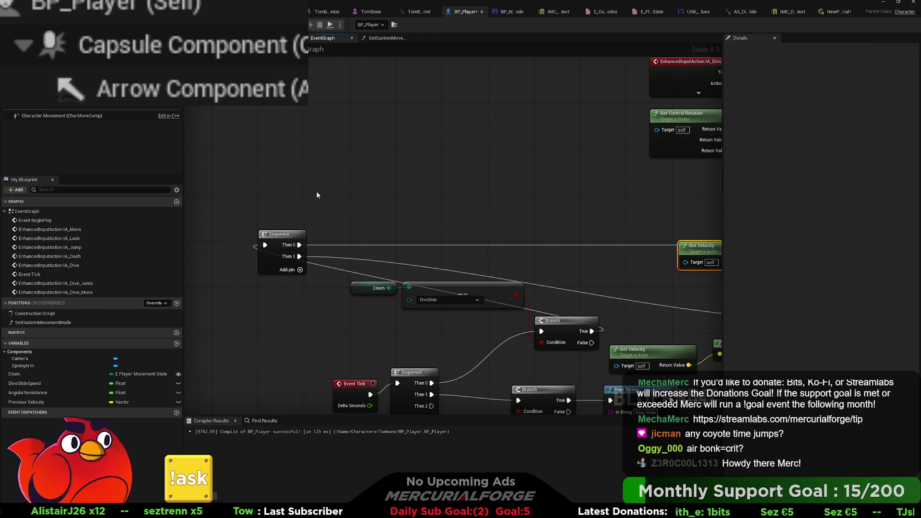
Paste another Get Velocity node and add a less-than float comparison node.
{"action": "key", "text": "ctrl+c"}
{"action": "key", "text": "ctrl+v"}
{"action": "left_click_drag", "start_coordinate": [327, 187], "coordinate": [392, 185]}
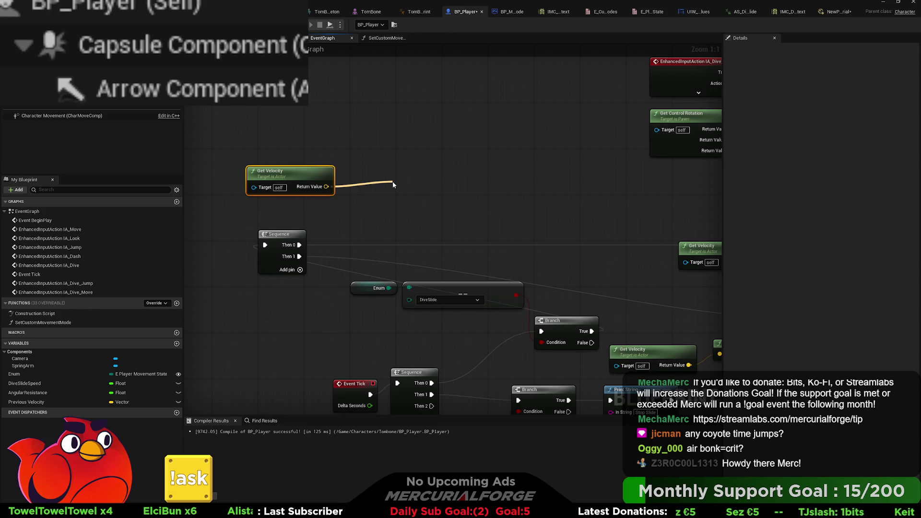
{"action": "key", "text": "ctrl+v"}
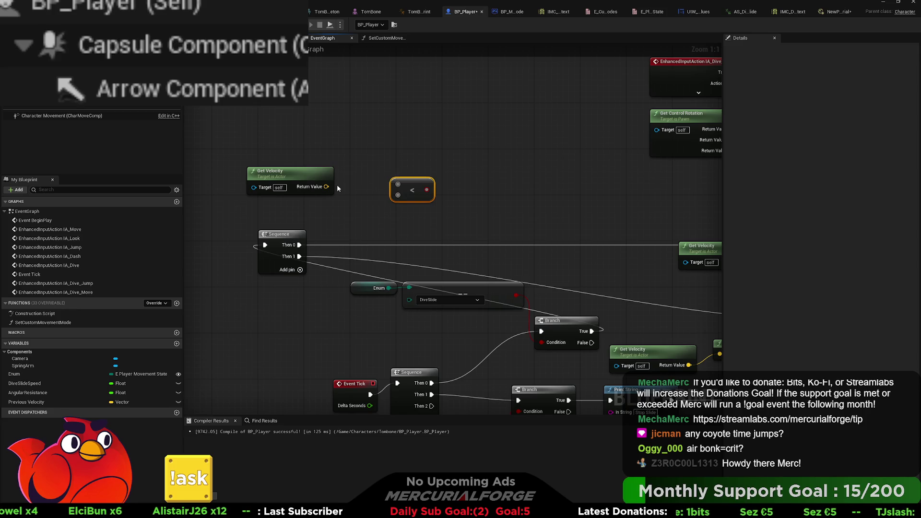
Feed Get Velocity into a new Vector Length XY node and arrange it beside the less-than node.
{"action": "left_click_drag", "start_coordinate": [327, 187], "coordinate": [375, 154]}
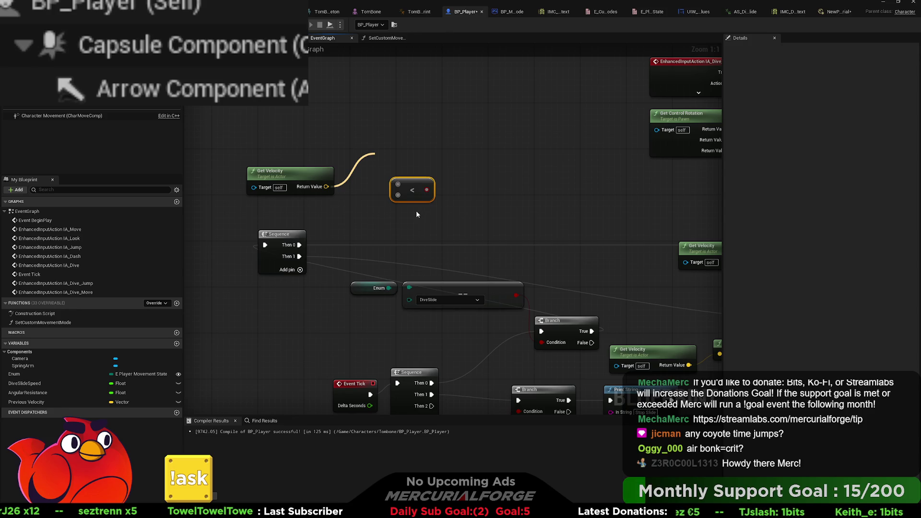
{"action": "left_click", "coordinate": [413, 232]}
{"action": "left_click_drag", "start_coordinate": [428, 190], "coordinate": [501, 197]}
{"action": "mouse_move", "coordinate": [429, 164]}
{"action": "left_mouse_down"}
{"action": "mouse_move", "coordinate": [460, 184]}
{"action": "mouse_move", "coordinate": [458, 176]}
{"action": "left_mouse_up"}
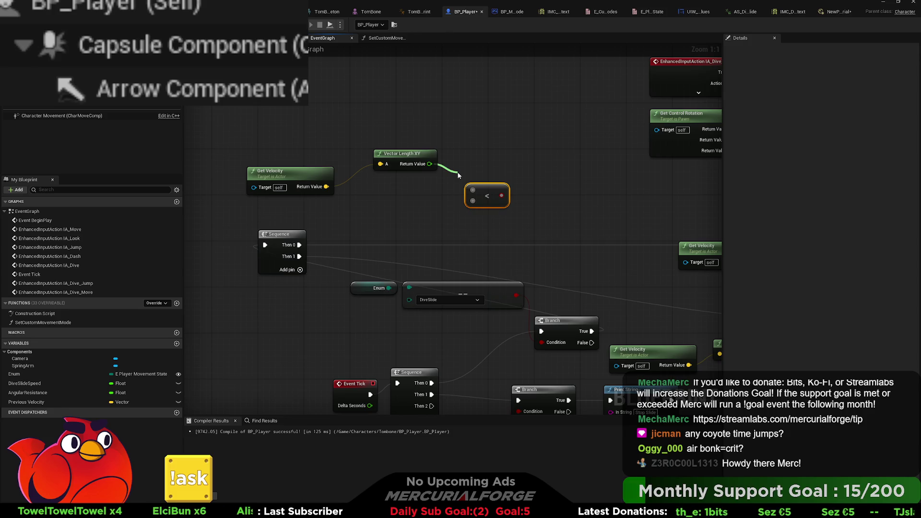
{"action": "left_click_drag", "start_coordinate": [458, 176], "coordinate": [458, 175]}
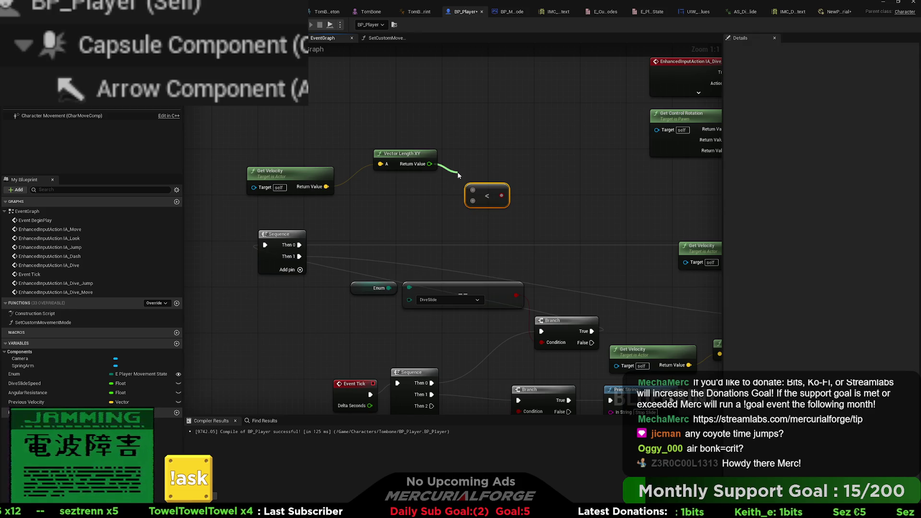
{"action": "left_click_drag", "start_coordinate": [458, 176], "coordinate": [458, 176]}
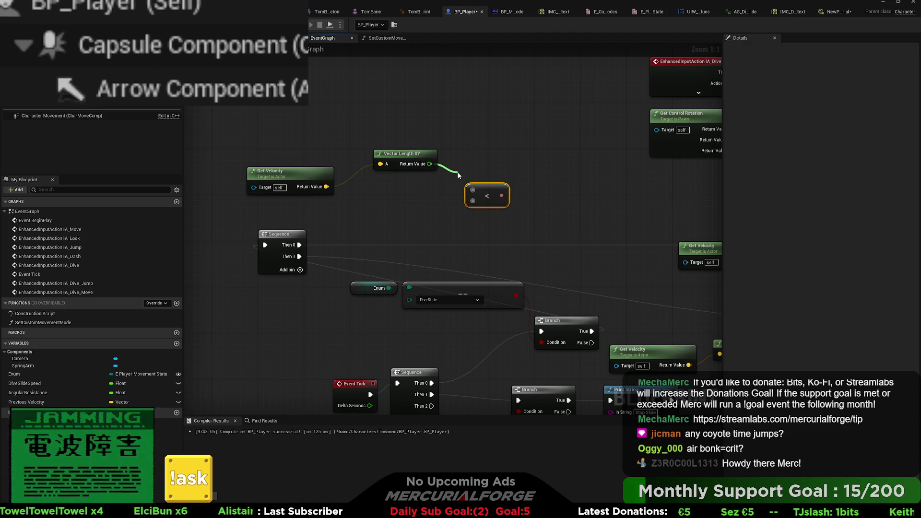
{"action": "left_click_drag", "start_coordinate": [458, 175], "coordinate": [459, 176]}
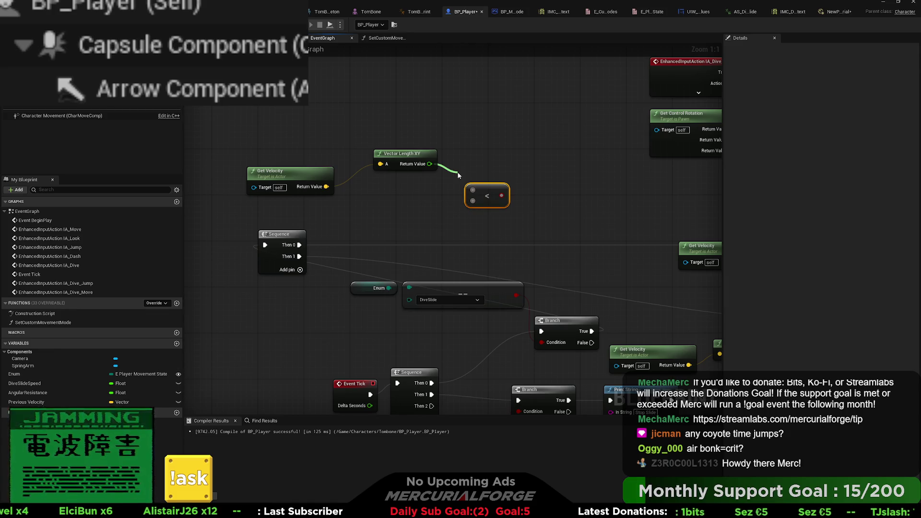
{"action": "left_click_drag", "start_coordinate": [458, 175], "coordinate": [459, 176]}
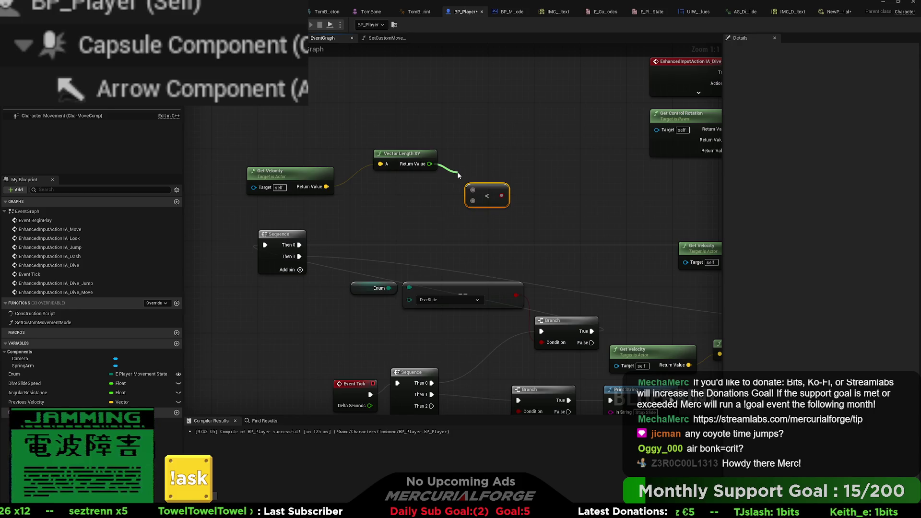
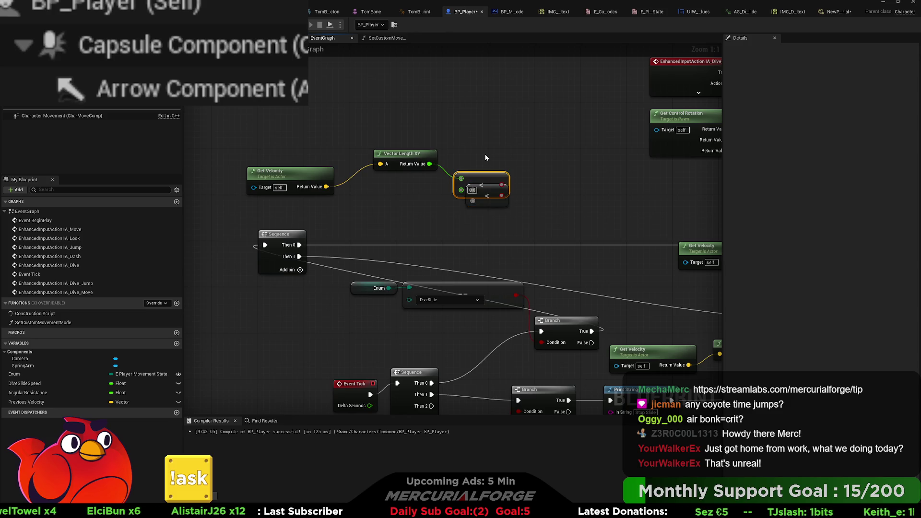
Place the duplicate < node right of the original, inspect Previous Velocity, and nudge Vector Length XY left.
{"action": "left_click_drag", "start_coordinate": [491, 207], "coordinate": [565, 206]}
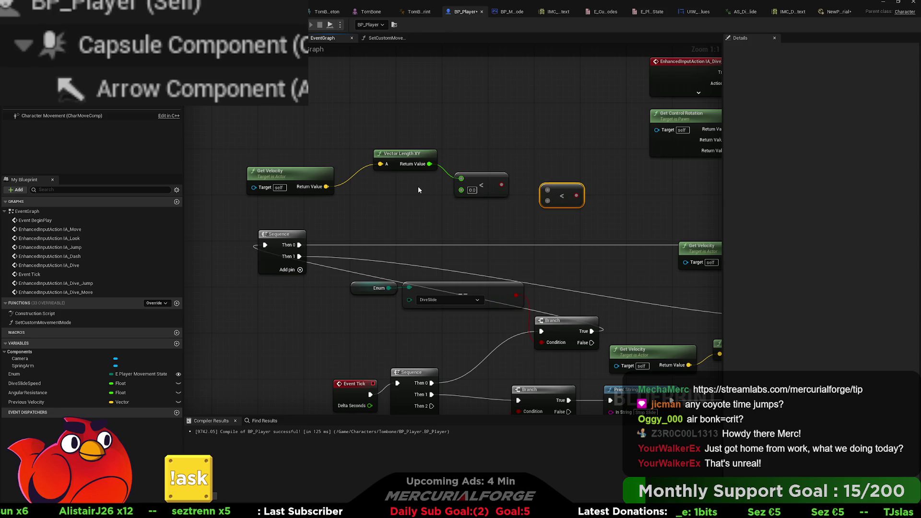
{"action": "left_click", "coordinate": [39, 400]}
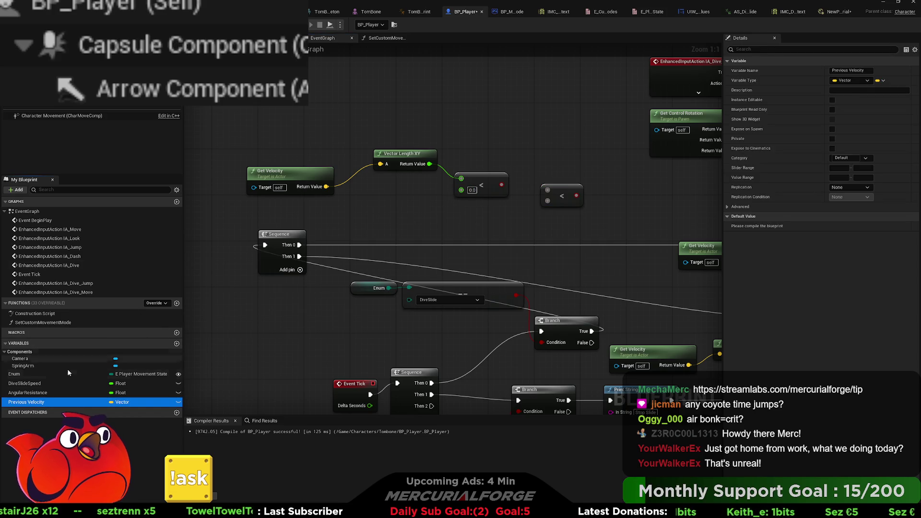
{"action": "left_click", "coordinate": [320, 214]}
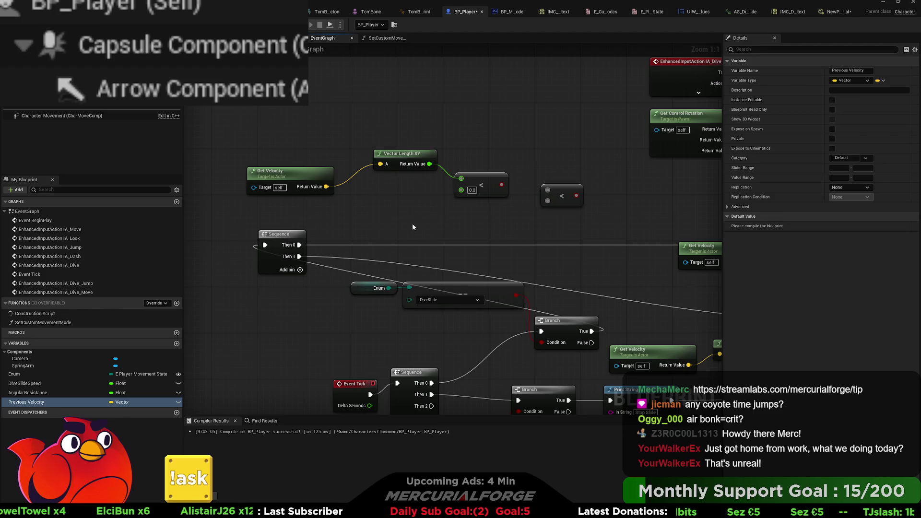
{"action": "left_click_drag", "start_coordinate": [406, 158], "coordinate": [390, 164]}
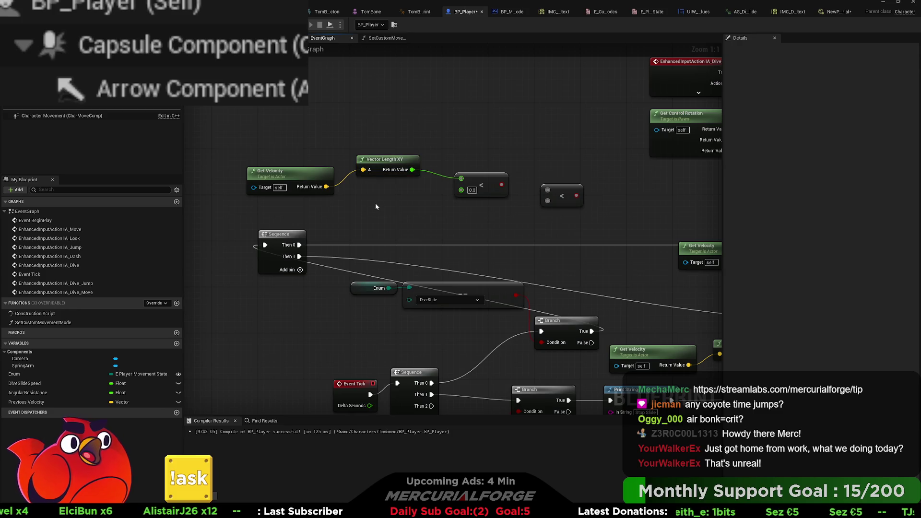